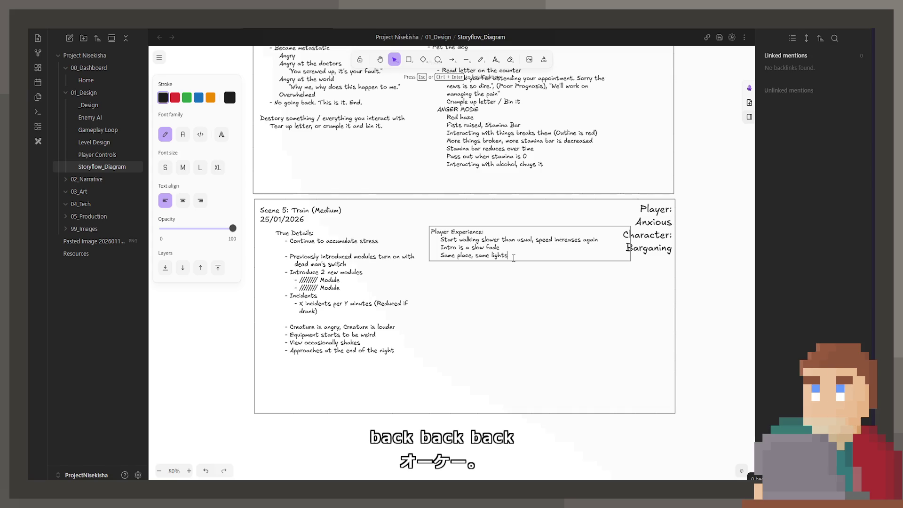
scroll(430, 165, up, 10)
scroll(325, 227, up, 10)
scroll(324, 227, up, 5)
scroll(332, 222, up, 5)
scroll(331, 222, up, 5)
scroll(332, 223, up, 5)
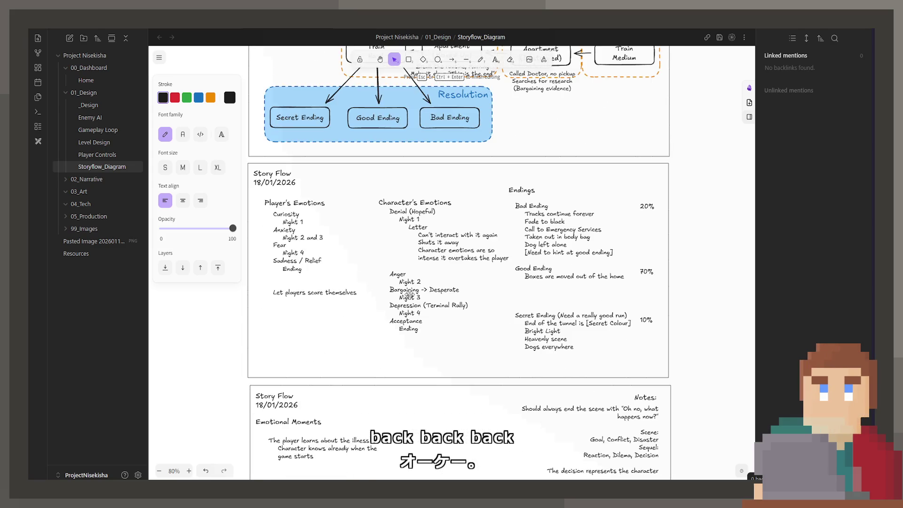
scroll(408, 292, up, 5)
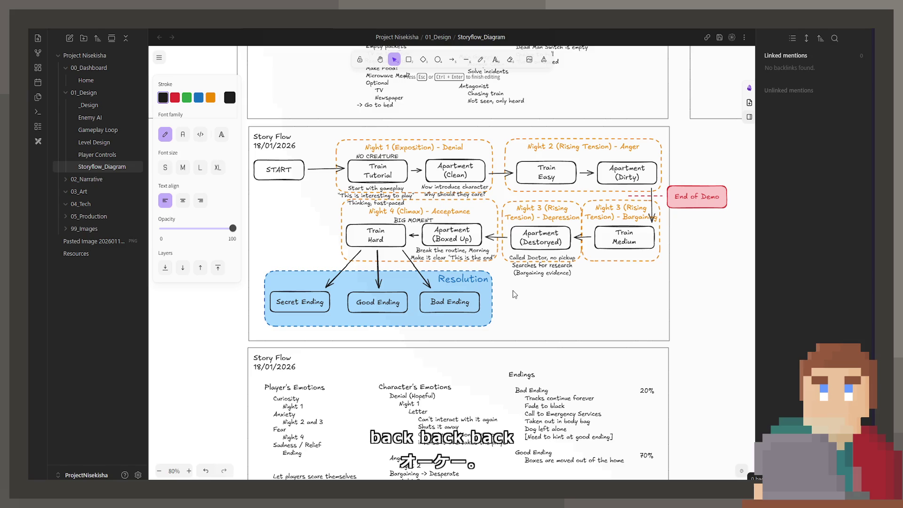
scroll(504, 293, down, 10)
scroll(504, 292, down, 5)
scroll(503, 292, down, 2)
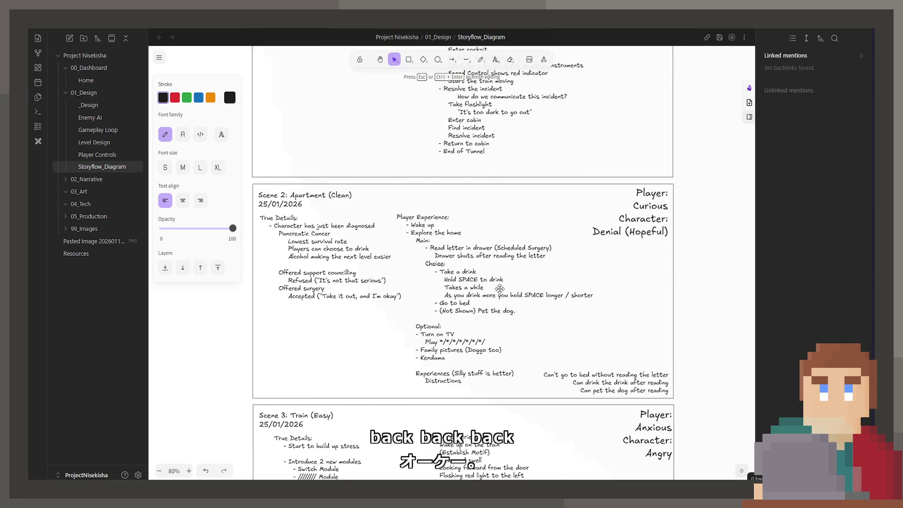
scroll(502, 292, down, 5)
scroll(504, 290, down, 5)
scroll(505, 282, down, 4)
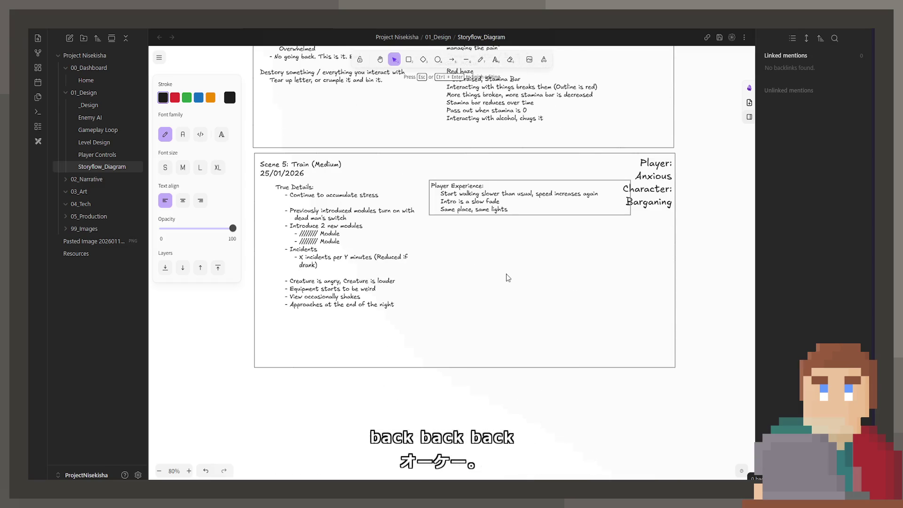
- Add a 'Speed of changes / Speed of incidents increased' line under the Player Experience notes
double_click(516, 209)
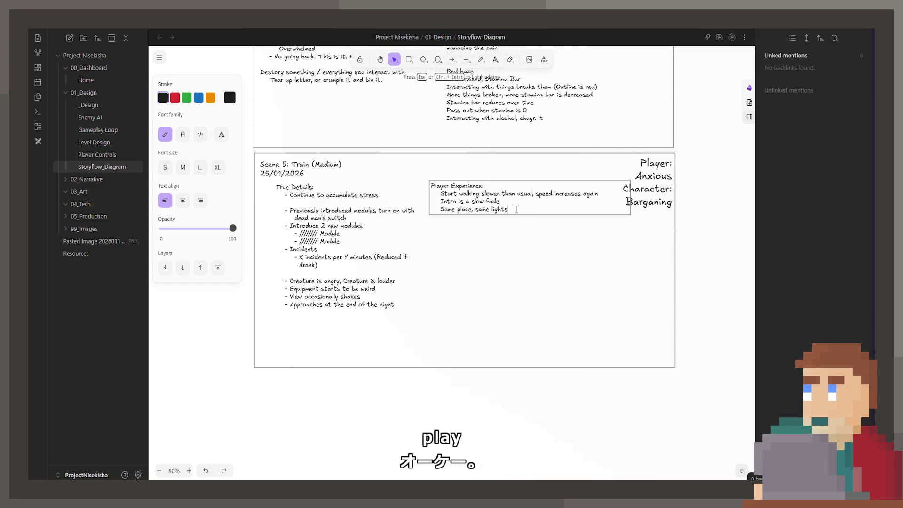
key(Return)
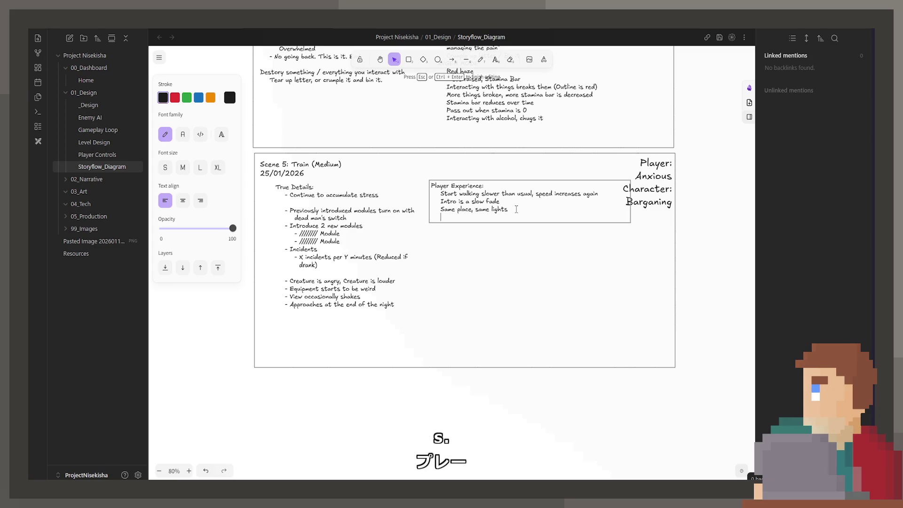
text(Ti)
key(BackSpace)
key(BackSpace)
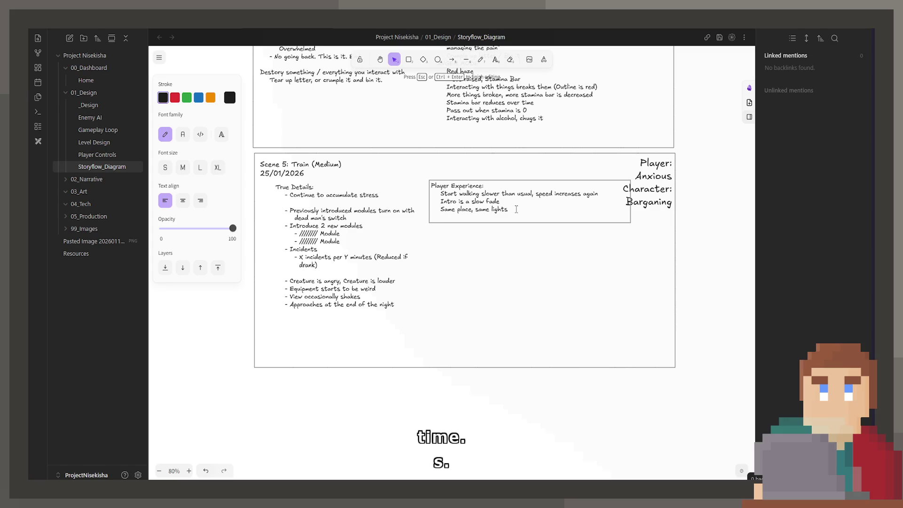
text(Speed of changes / )
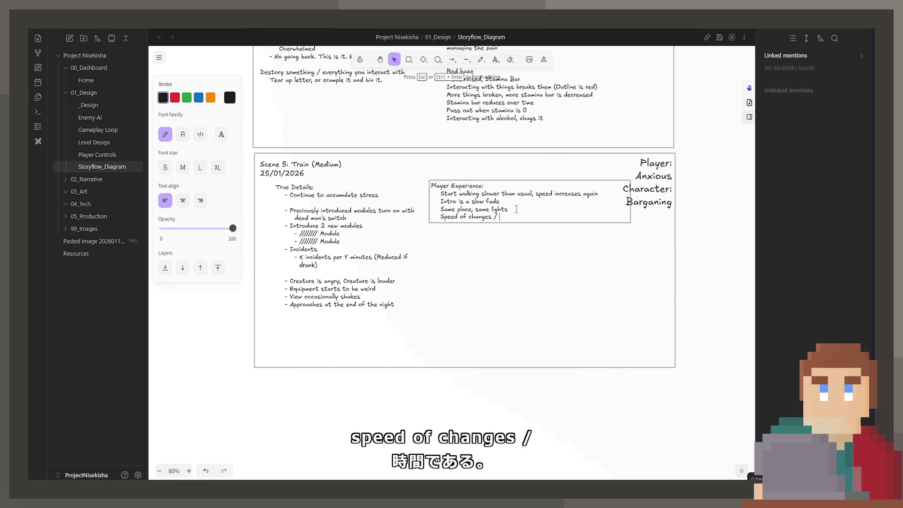
text(Speed )
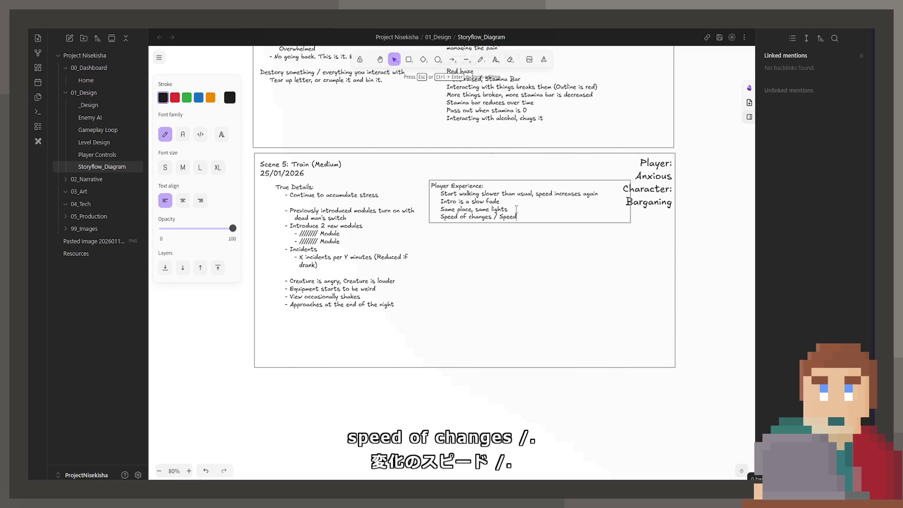
text(of incidents increased)
key(Return)
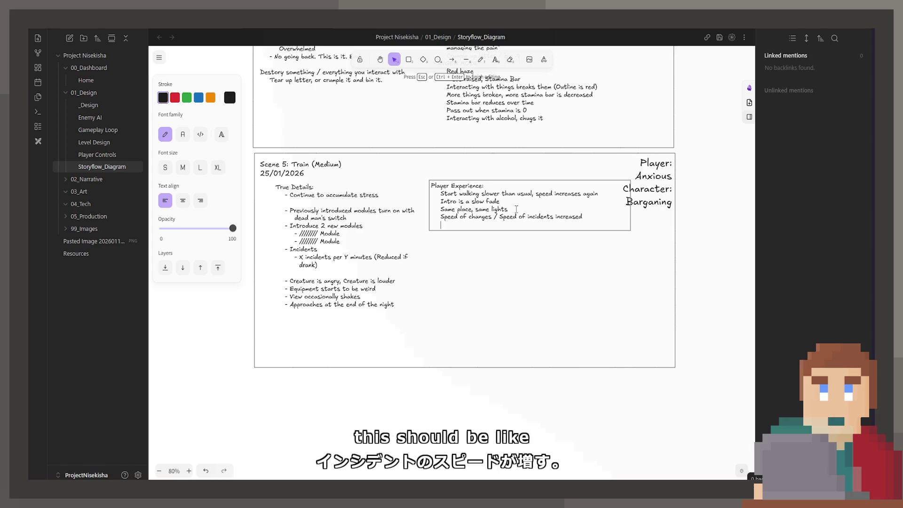
text(Starting to need)
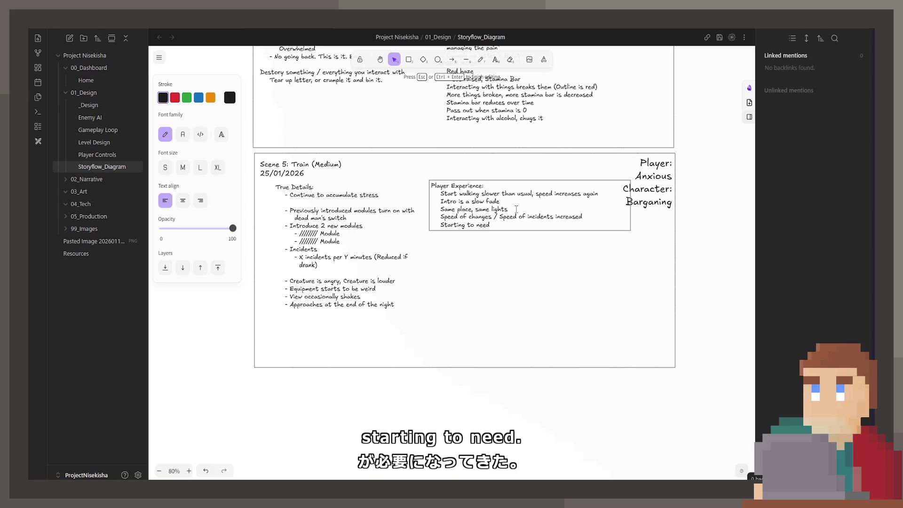
text( aloser attenti)
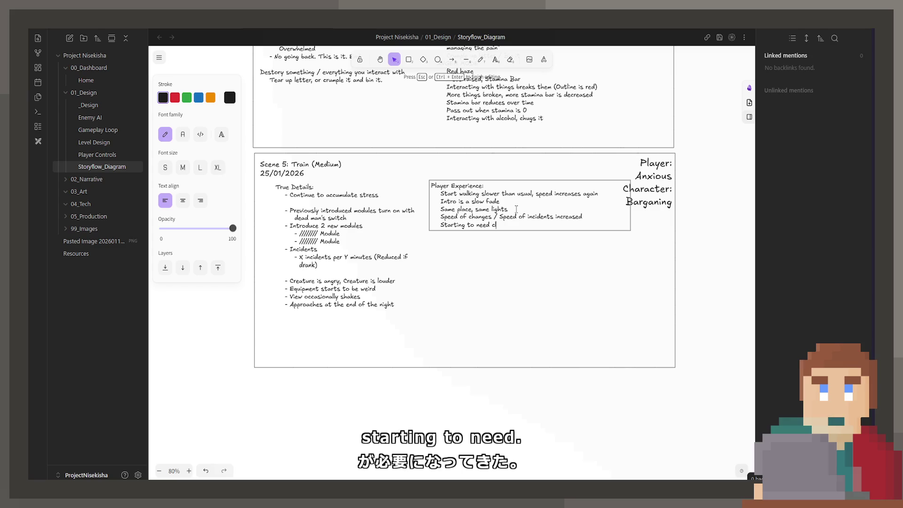
text(on)
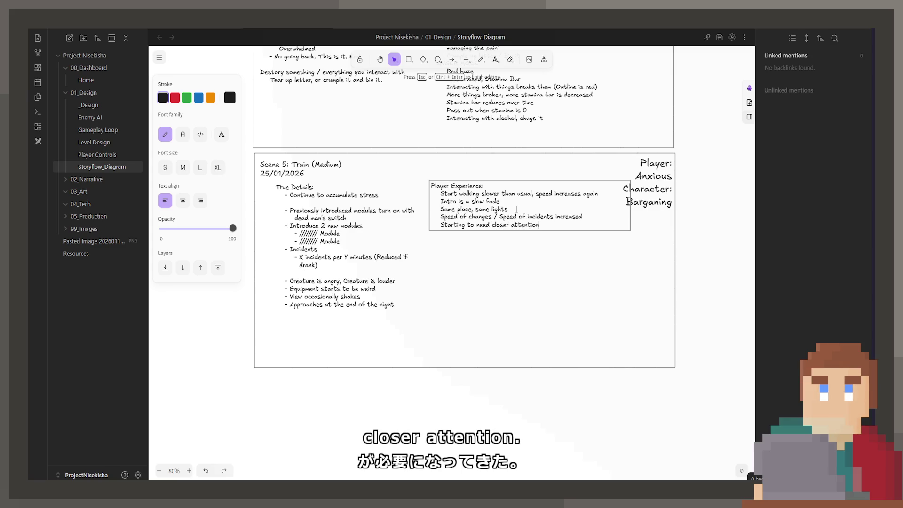
- Drop the closer-attention line and cut the speed-of-changes line out for moving elsewhere
key(BackSpace)
key(BackSpace)
key(BackSpace)
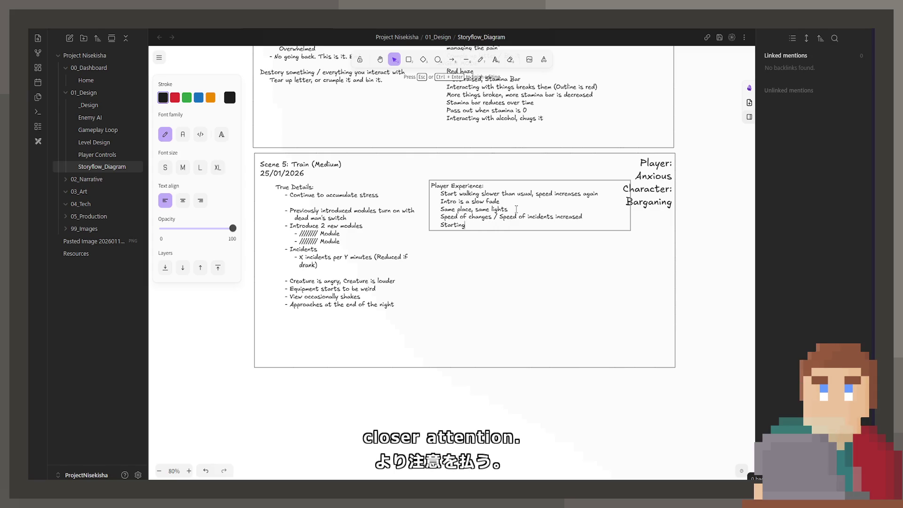
key(BackSpace)
key(BackSpace)
key(BackSpace)
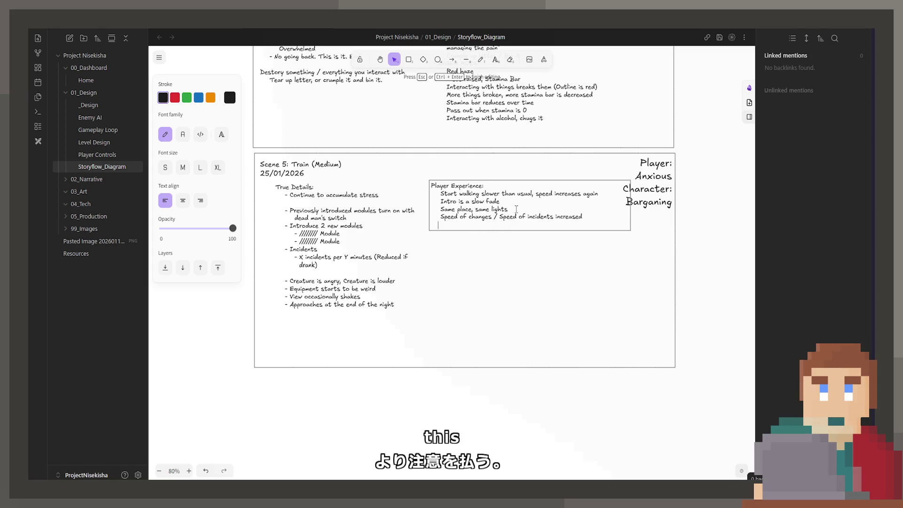
key(shift+Right)
key(shift+Right)
key(shift+Right)
key(shift+Right)
key(shift+ctrl+Right)
key(shift+ctrl+Right)
key(shift+ctrl+Right)
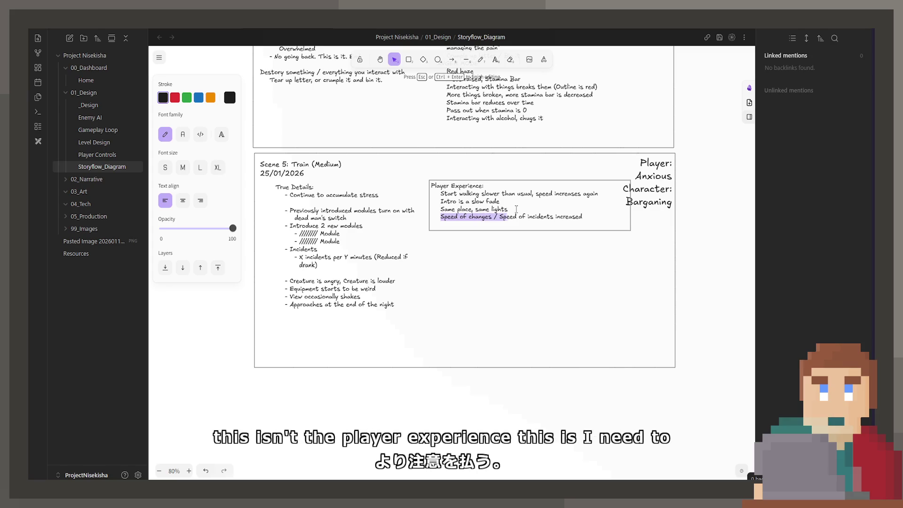
key(shift+ctrl+Right)
key(shift+ctrl+Right)
key(shift+ctrl+Right)
key(shift+ctrl+Right)
key(shift+ctrl+Right)
key(BackSpace)
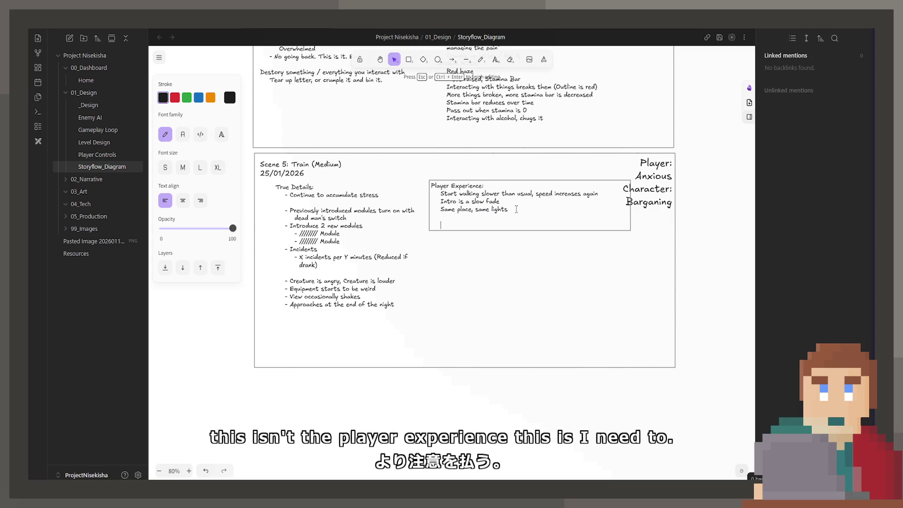
- Paste the speed-of-changes line into Scene 5's True Details after the incidents item, fixing its indent
click(341, 269)
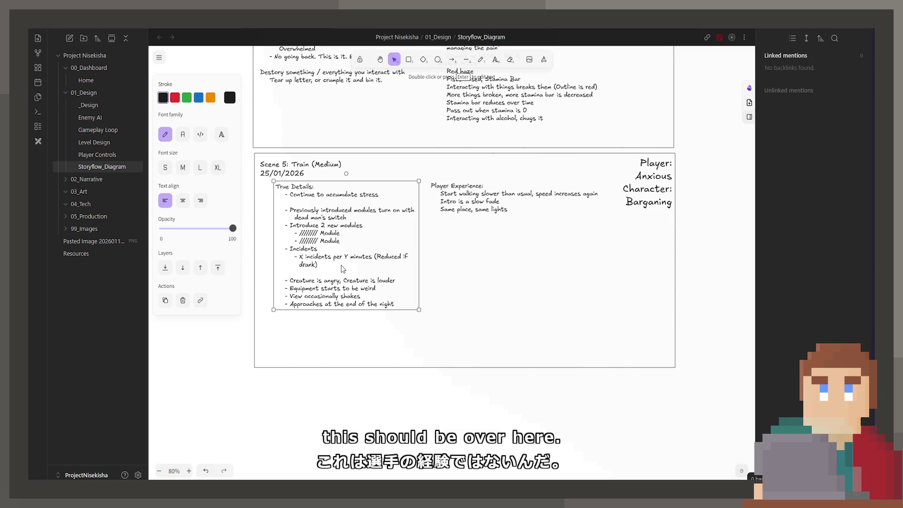
double_click(342, 269)
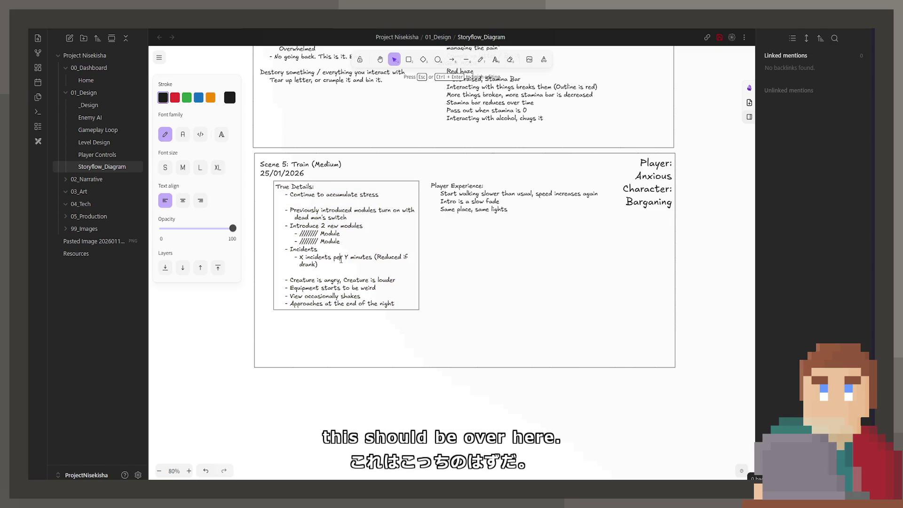
key(Return)
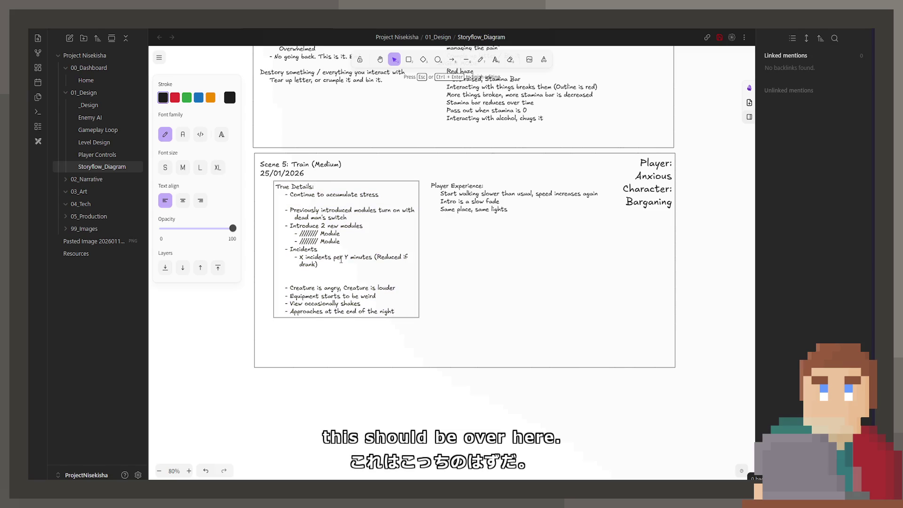
text(- Speed of changes / Speed of incidents increased)
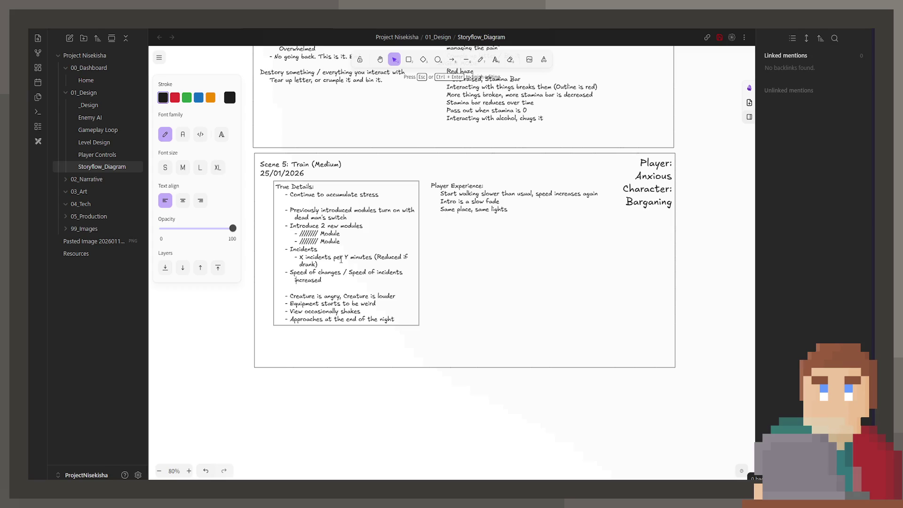
key(BackSpace)
key(BackSpace)
key(BackSpace)
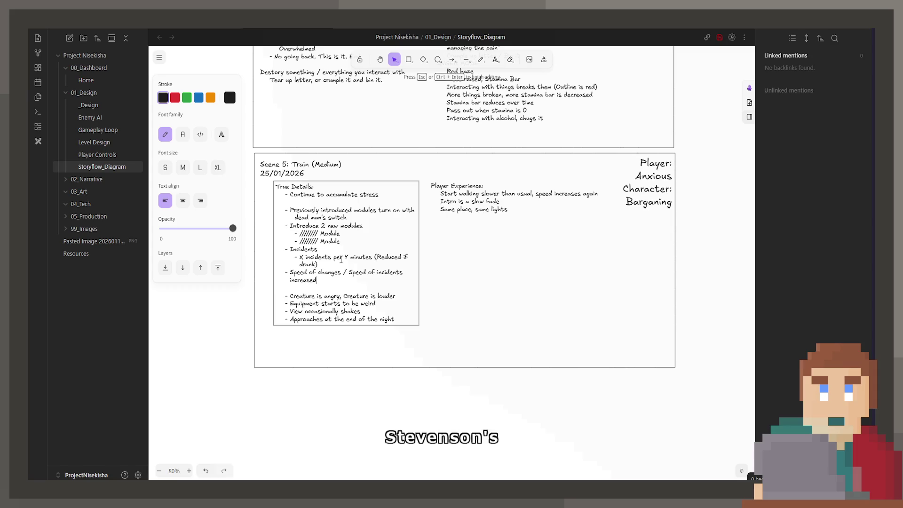
- Add a 'Starting to need more attention' item to True Details, then reopen the Player Experience notes on a new line
key(Return)
text(- Starting to need more att)
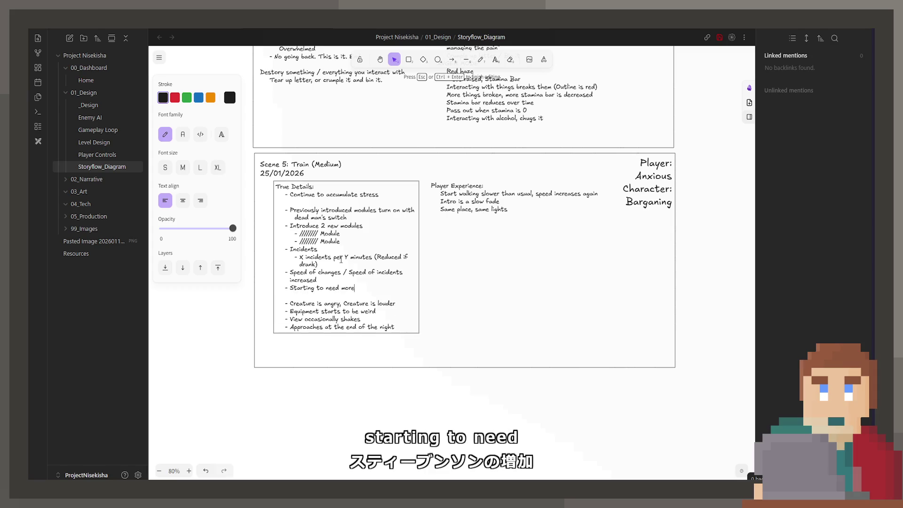
text(neti)
key(BackSpace)
key(BackSpace)
key(BackSpace)
key(BackSpace)
text(ention)
click(487, 269)
double_click(519, 212)
key(Return)
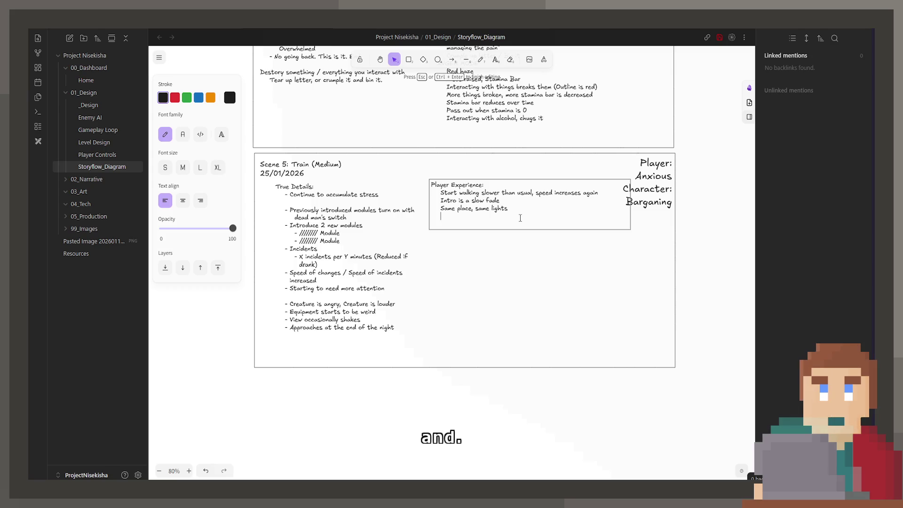
key(Return)
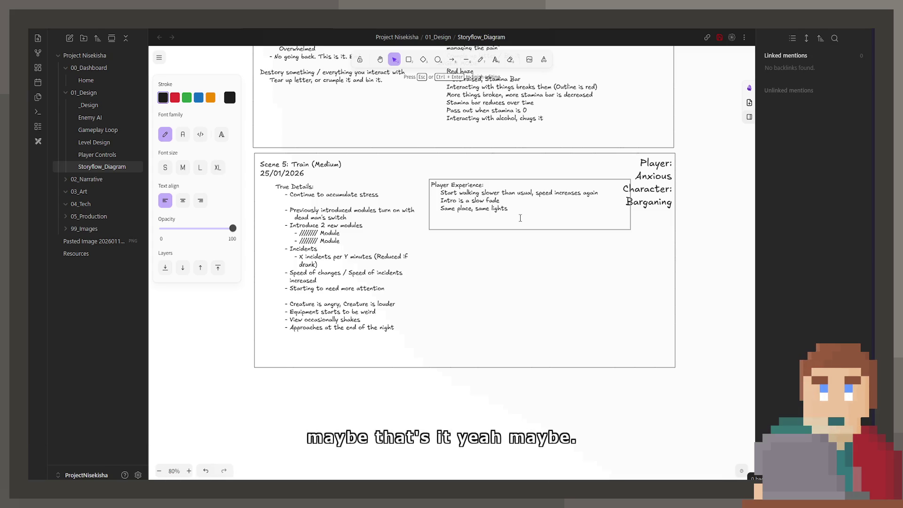
- Remove the blank line so Player Experience ends at 'Same place, same lights', leaving the mood labels unchanged
key(BackSpace)
key(Escape)
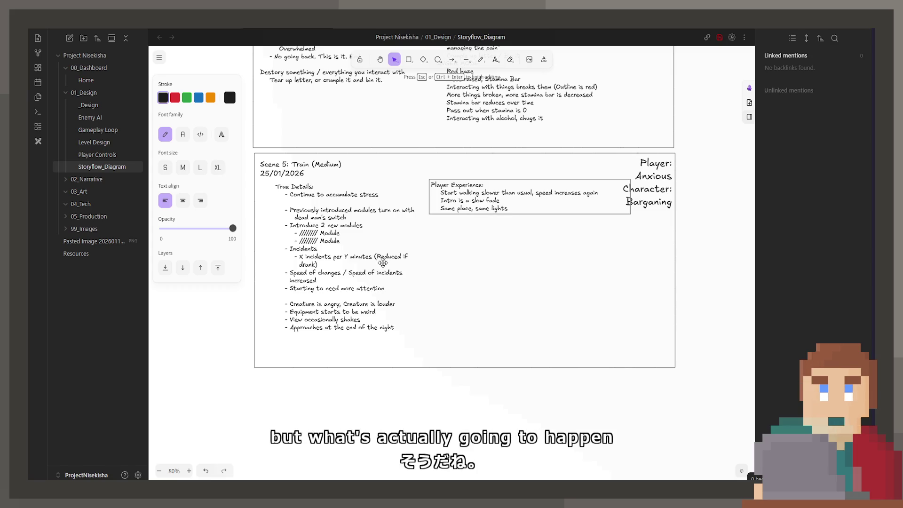
double_click(649, 202)
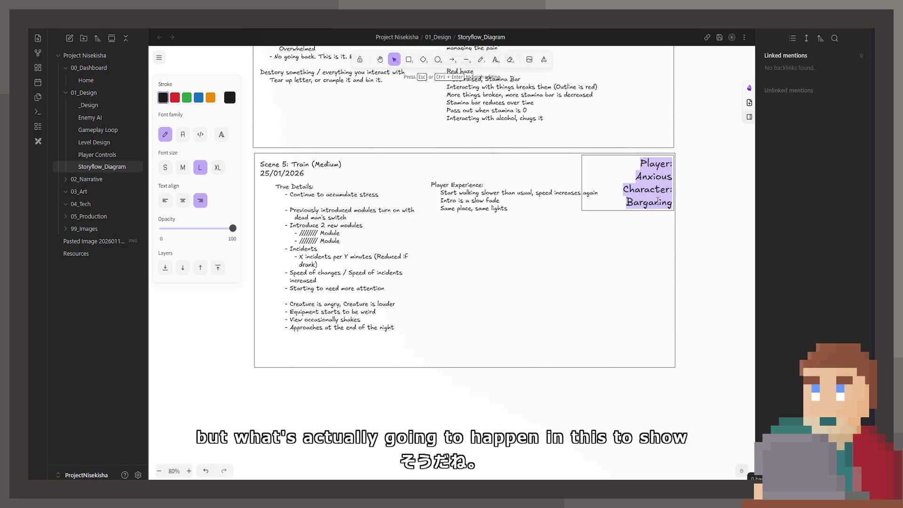
click(682, 271)
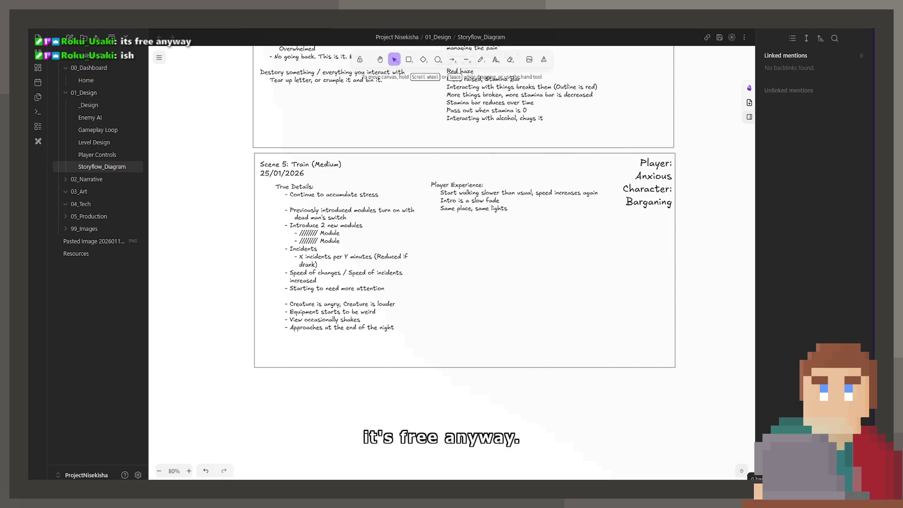
scroll(463, 247, up, 5)
scroll(463, 247, up, 5)
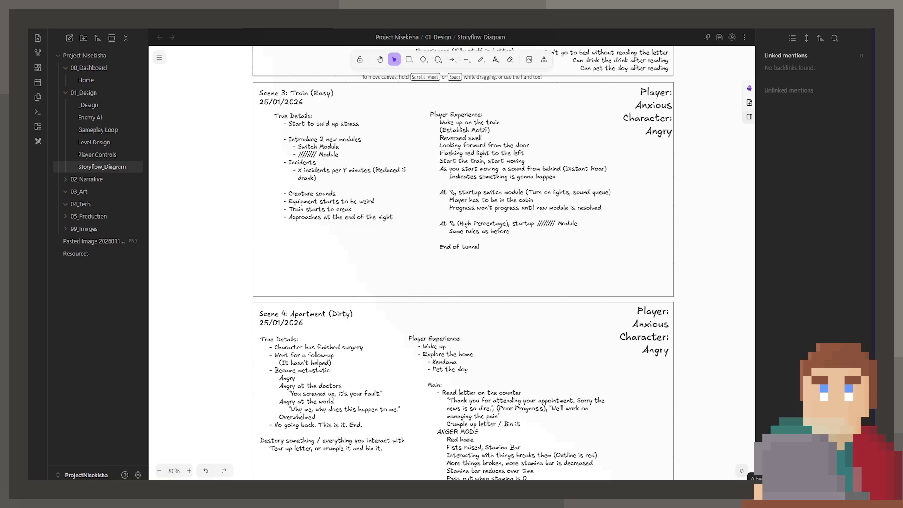
scroll(462, 282, down, 5)
scroll(463, 283, down, 3)
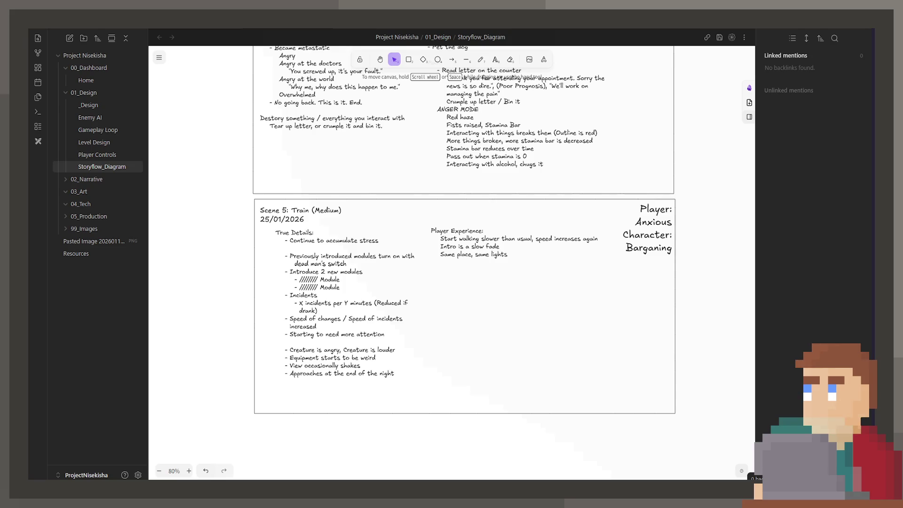
- Start new lines under 'Same place, same lights' in the Scene 5 Player Experience notes
click(542, 254)
double_click(542, 255)
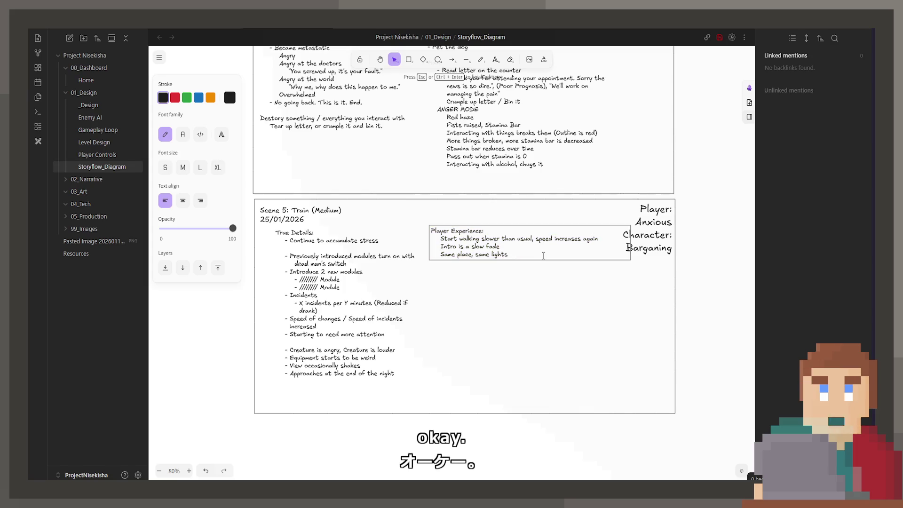
key(Return)
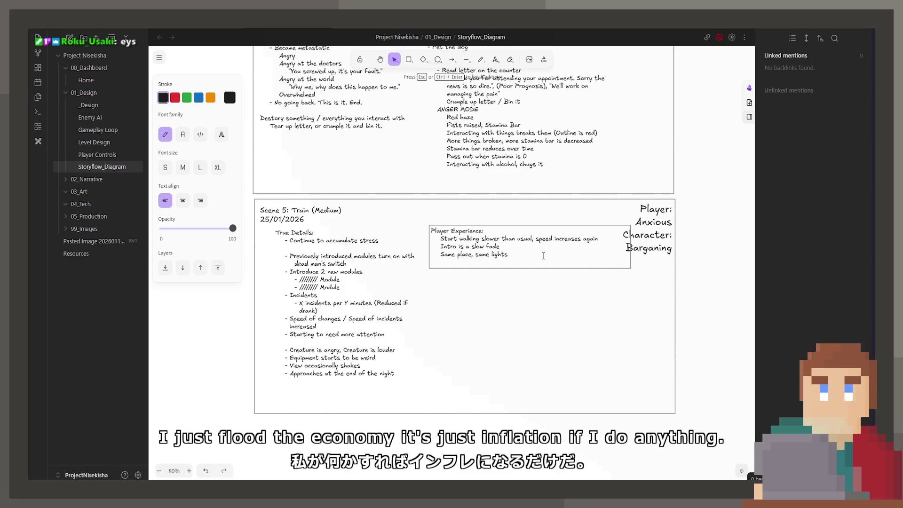
key(Return)
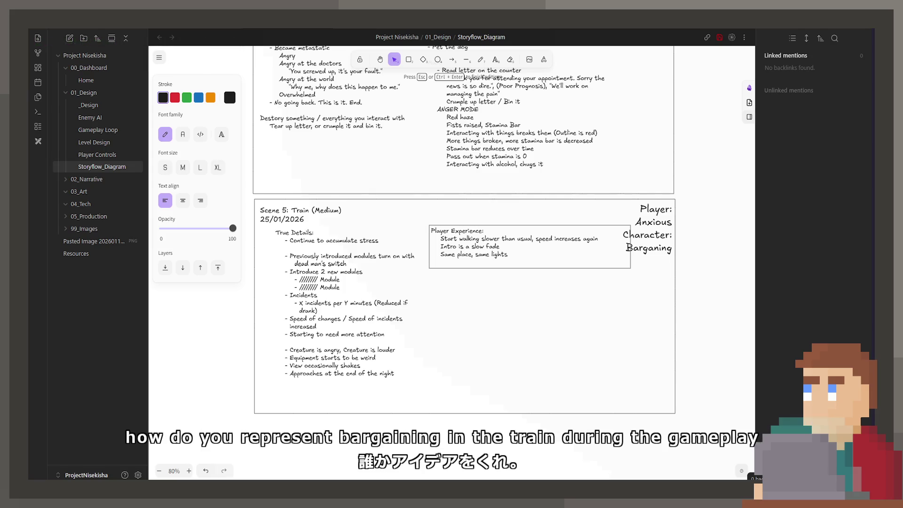
scroll(656, 322, up, 5)
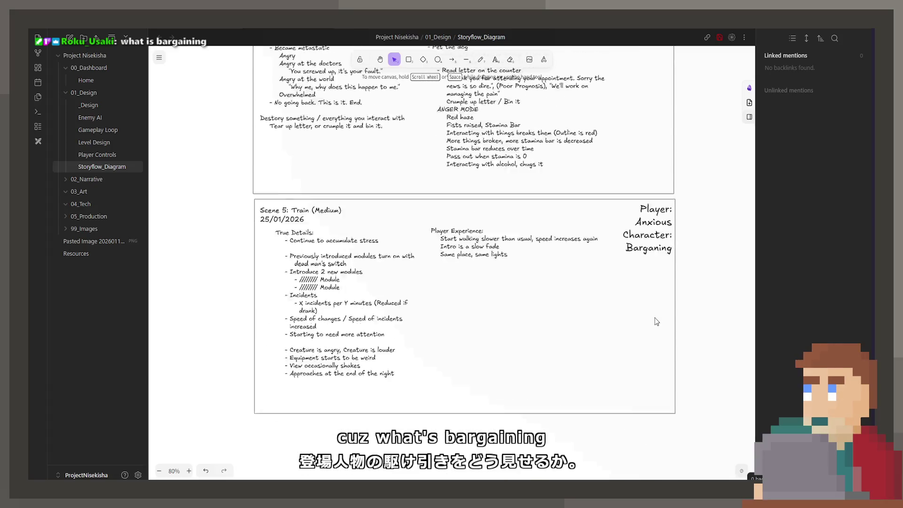
scroll(656, 322, down, 5)
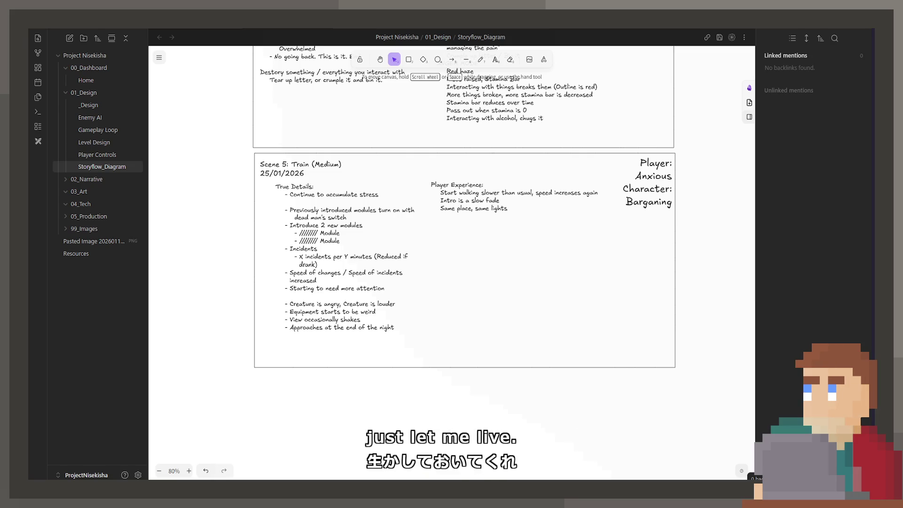
- Start an empty line below 'Same place, same lights' for new Player Experience ideas
double_click(495, 201)
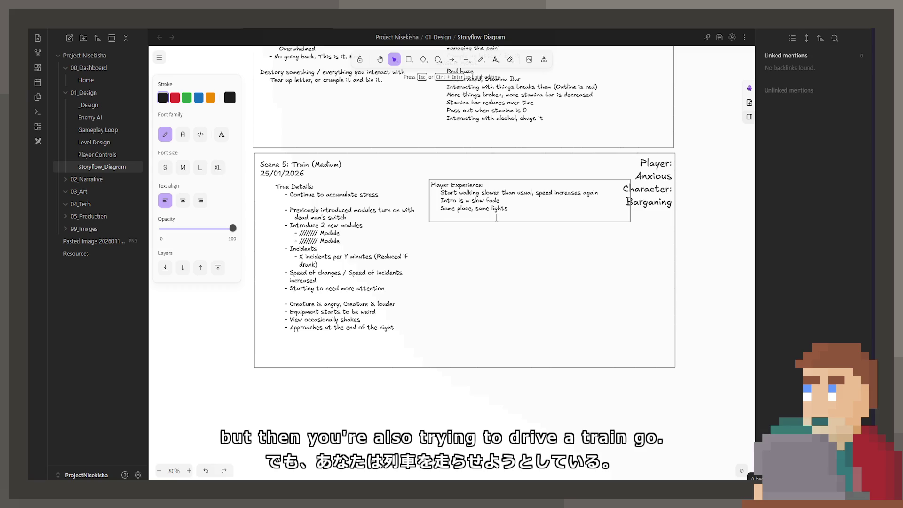
key(Return)
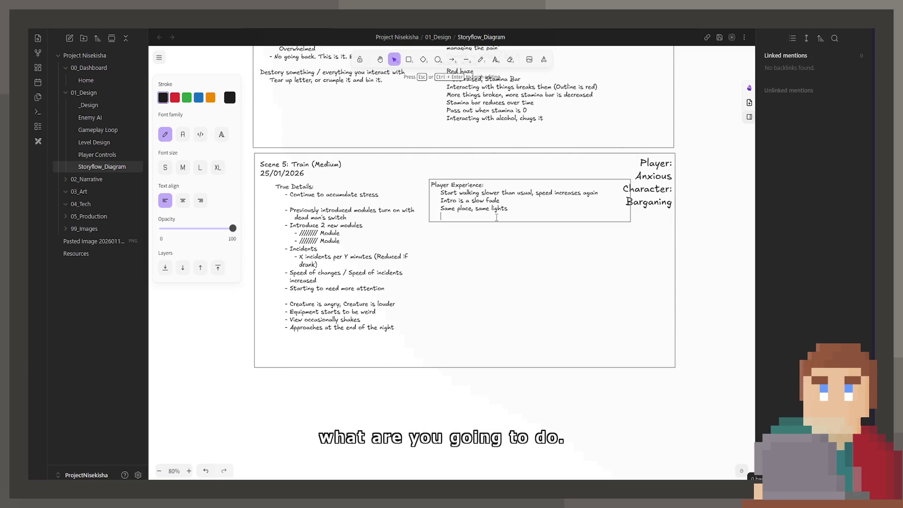
key(Return)
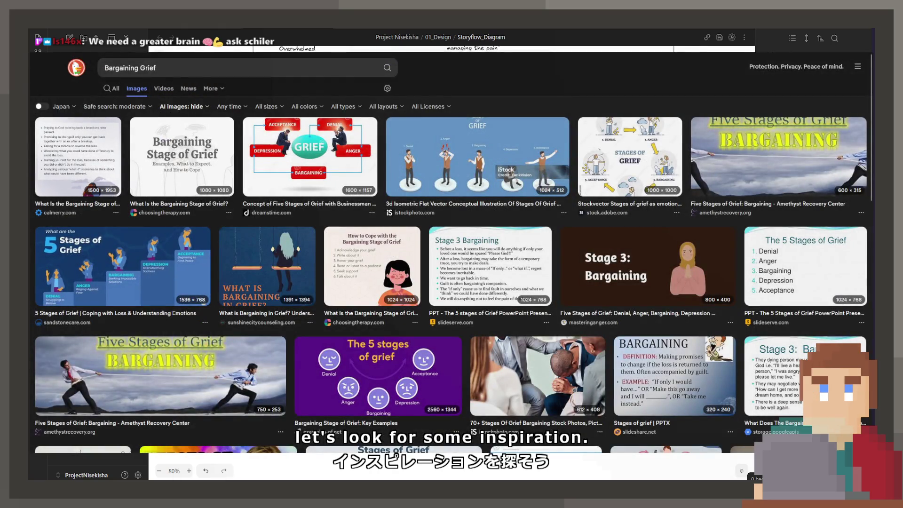
- Preview the bargaining-grief image results in turn, past the Five Stages of Grief image to the How to Cope image
click(78, 157)
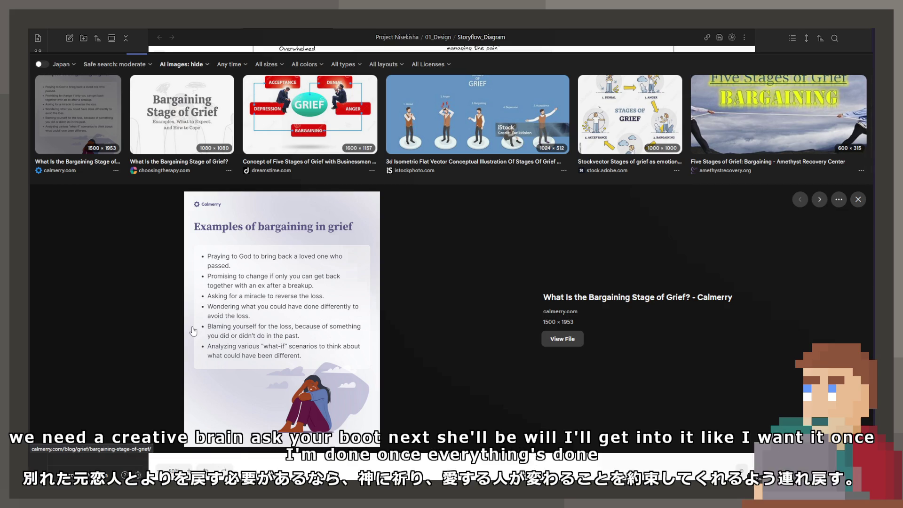
key(Right)
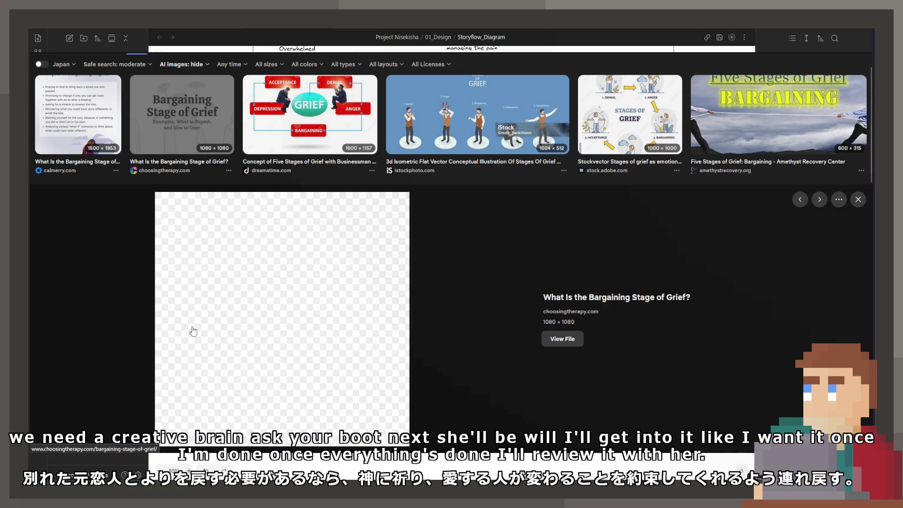
key(Right)
key(Right)
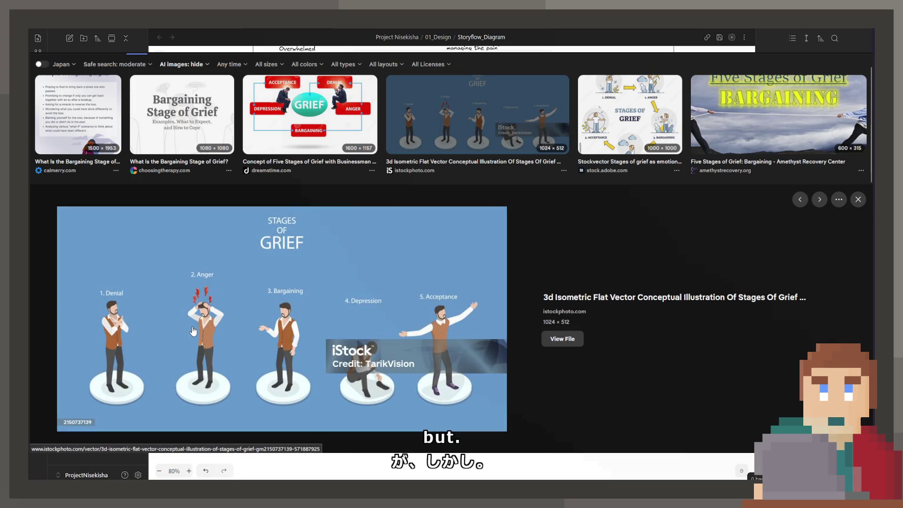
key(Right)
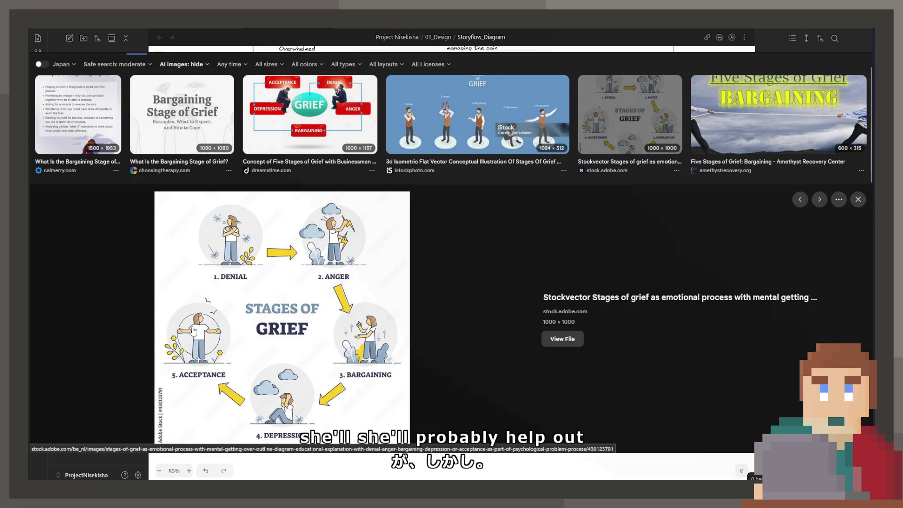
key(Right)
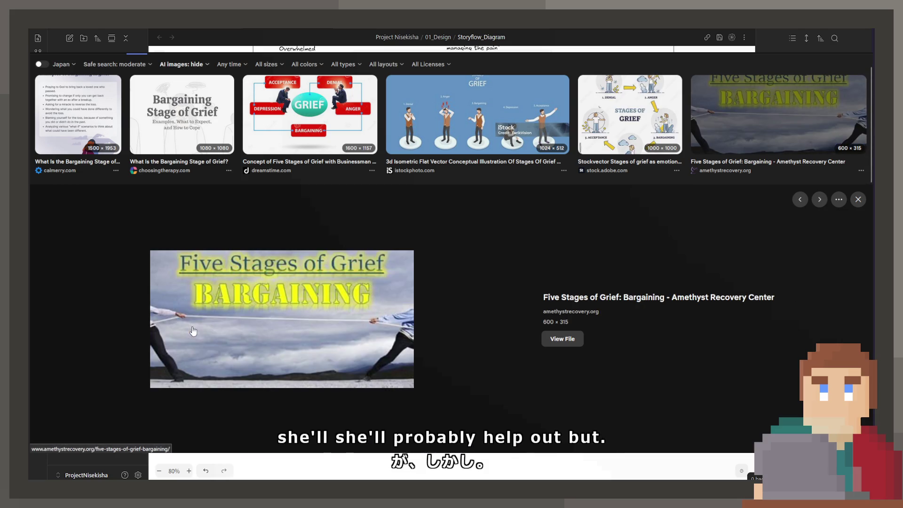
key(Left)
key(Right)
key(Right)
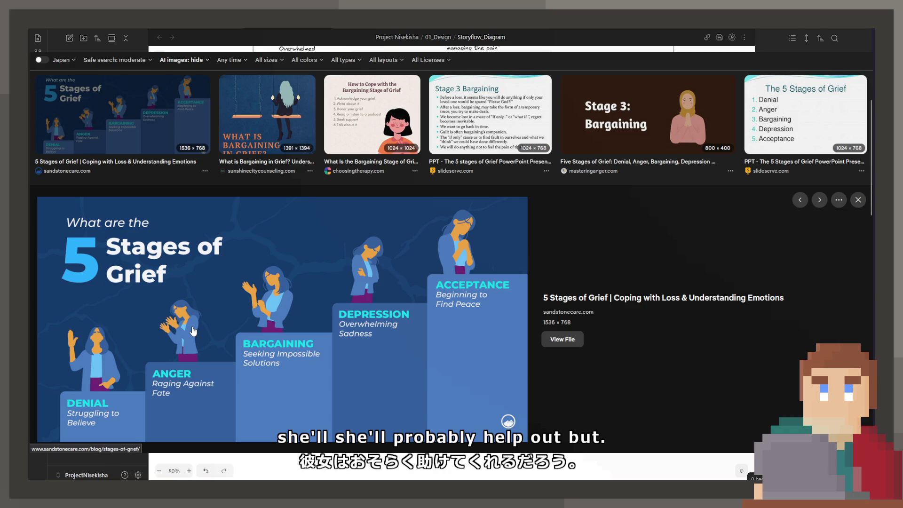
key(Right)
key(Right)
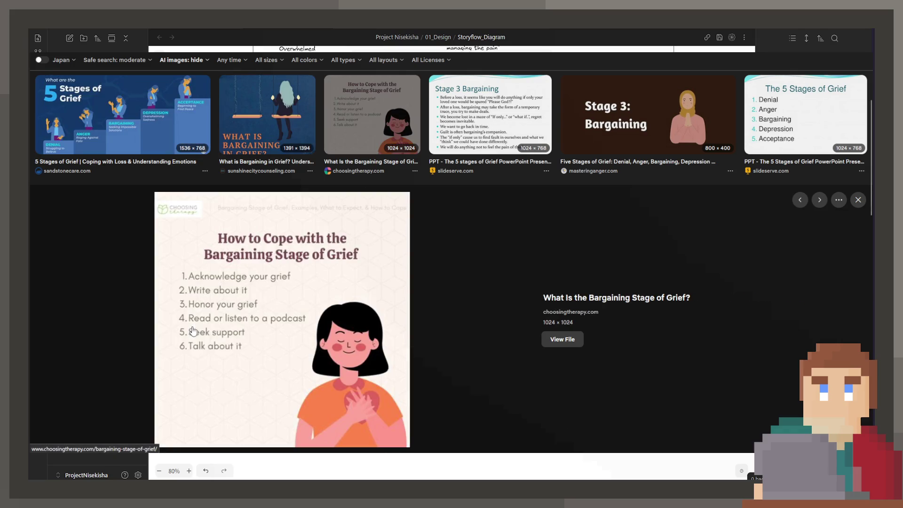
key(Right)
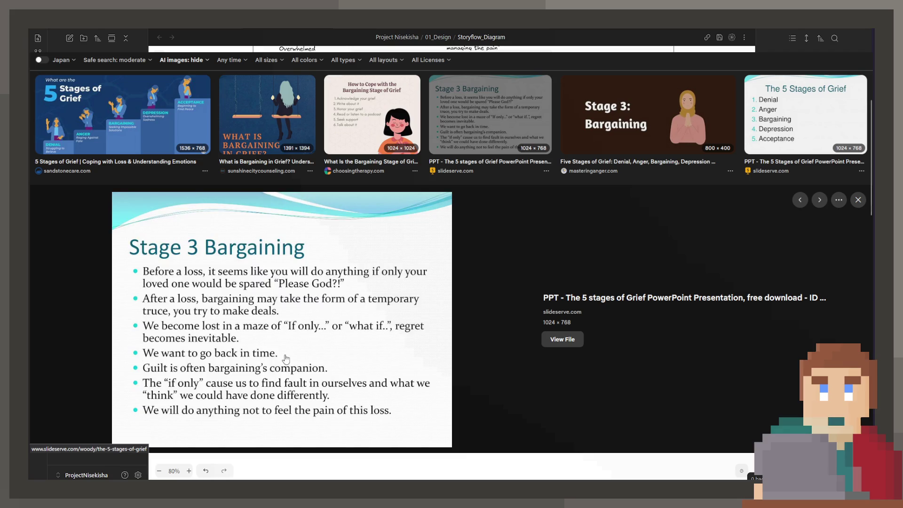
scroll(253, 295, down, 3)
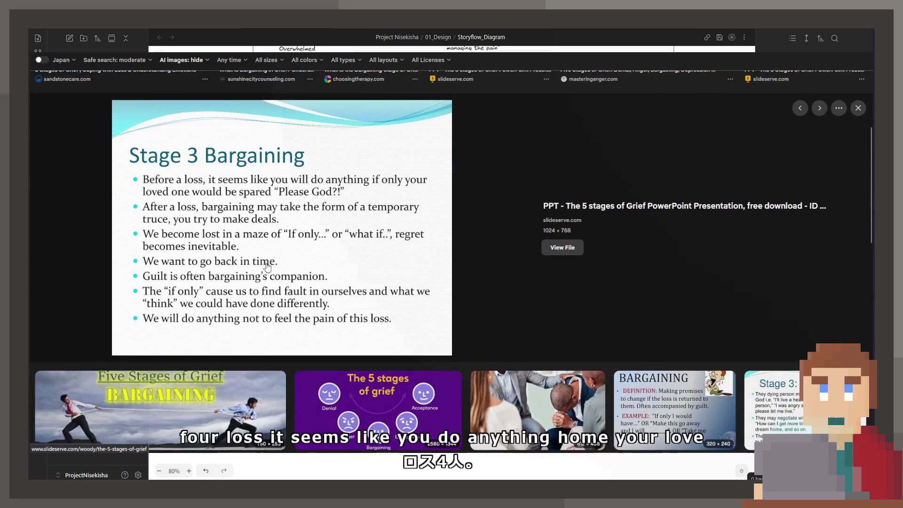
scroll(240, 282, up, 2)
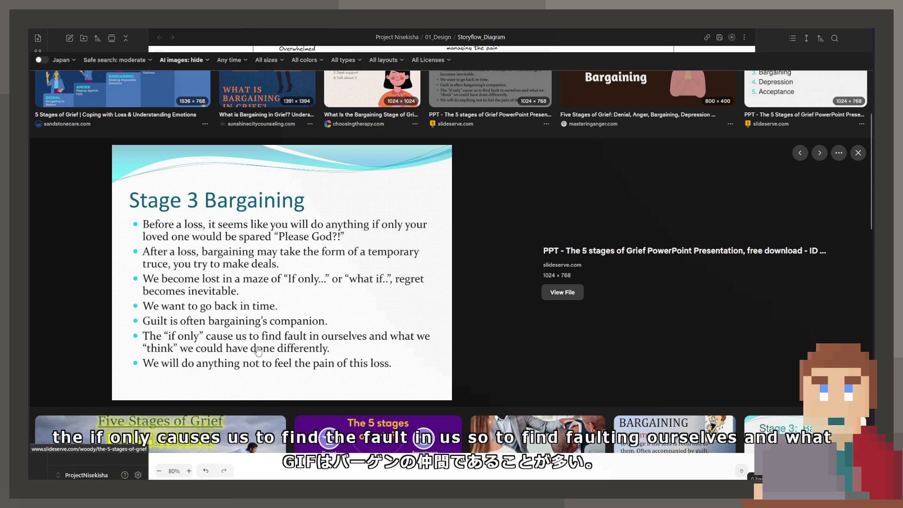
- Preview a next-row result and step through the Stages of grief and Stage 3 Bargaining slides to the Grief Journey image
click(117, 392)
key(Right)
key(Right)
key(Right)
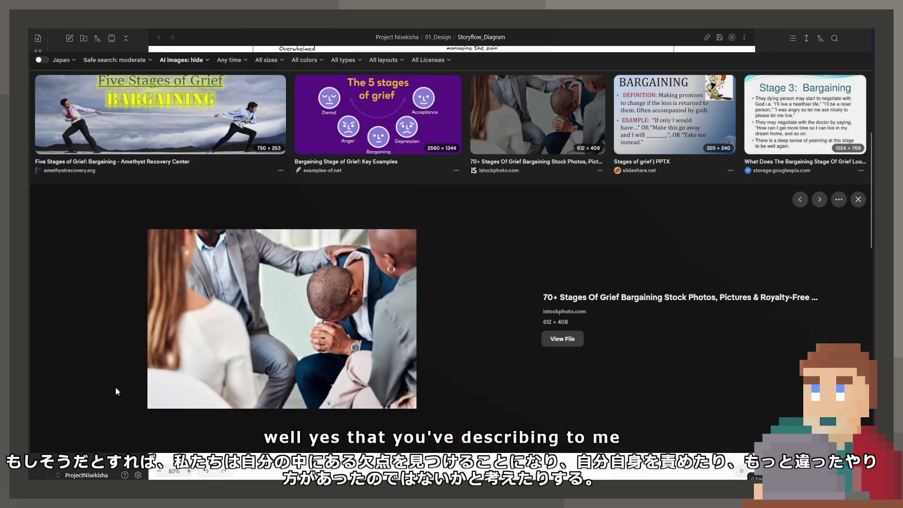
key(Right)
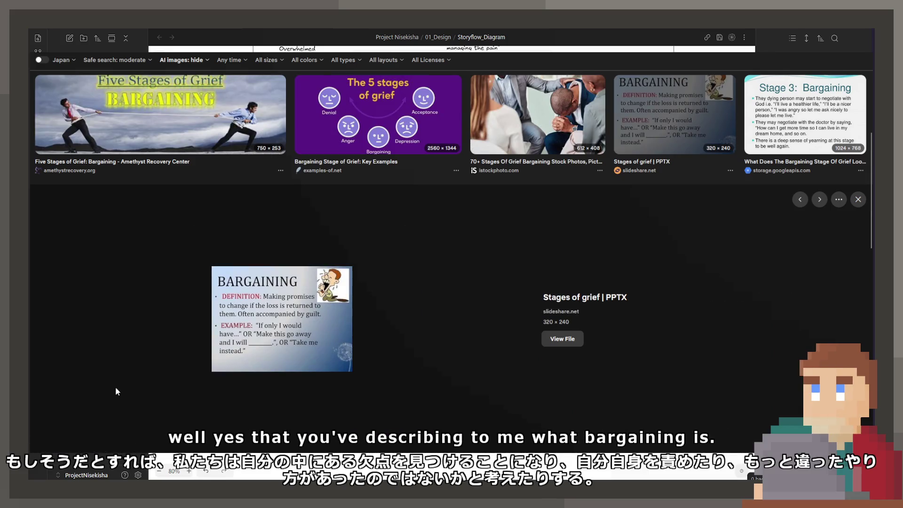
key(Right)
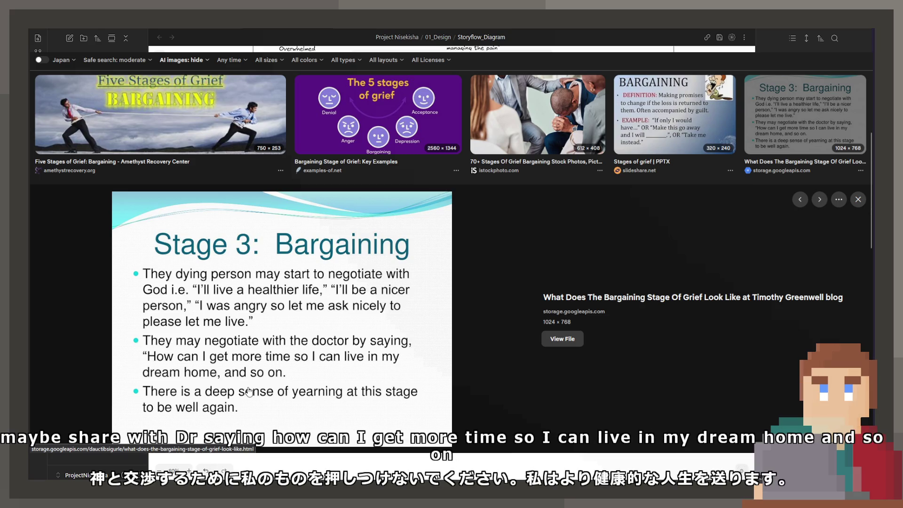
key(Right)
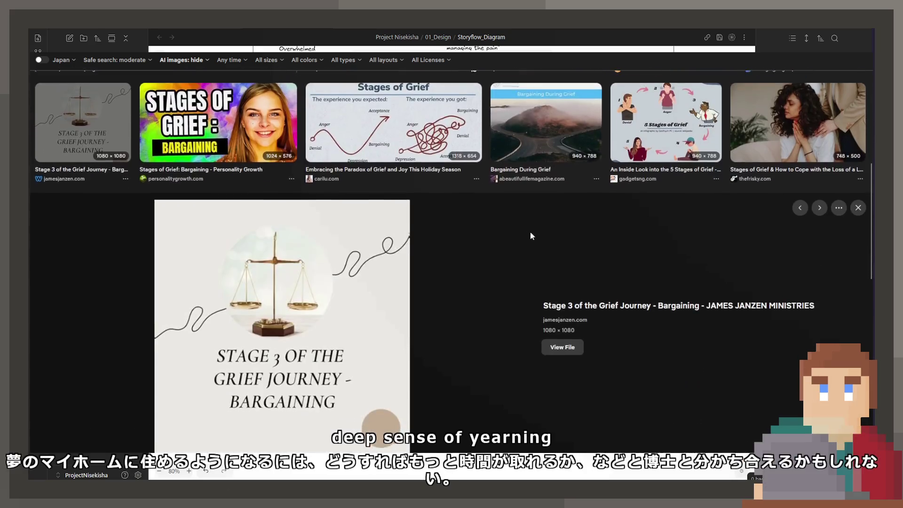
- Step through the Paradox of Grief, Bargaining During Grief and 5 Stages infographic previews
key(Right)
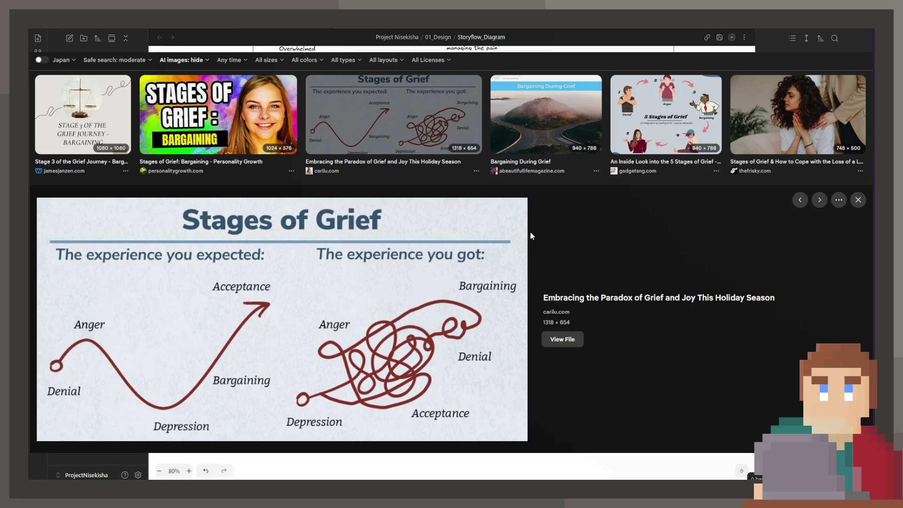
key(Right)
key(Left)
key(Right)
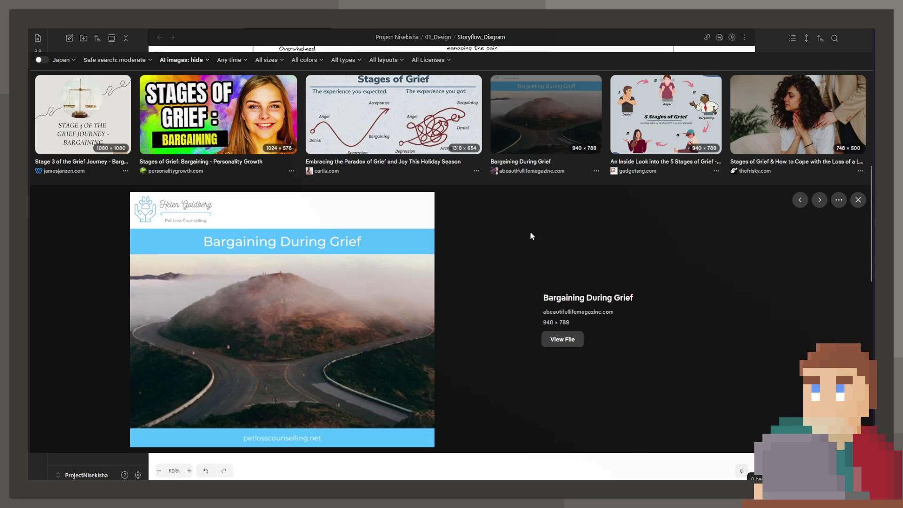
key(Right)
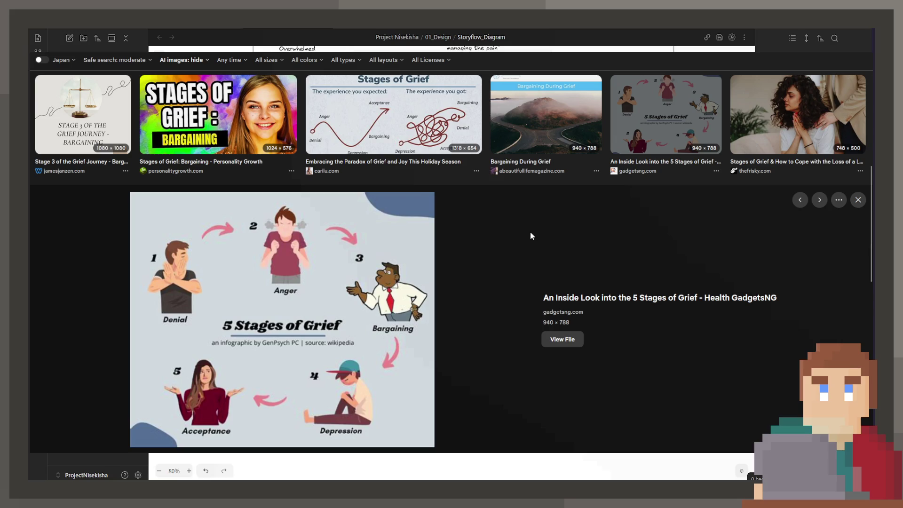
key(Right)
key(Left)
key(Right)
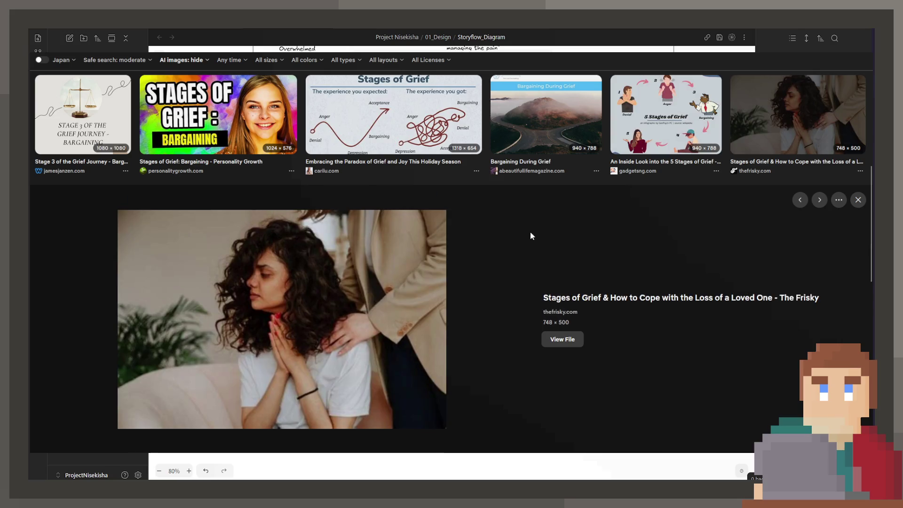
- Continue past the Autism Diagnosis grief image to the Stages of Grief Nursing Management chart
key(Right)
key(Right)
key(Right)
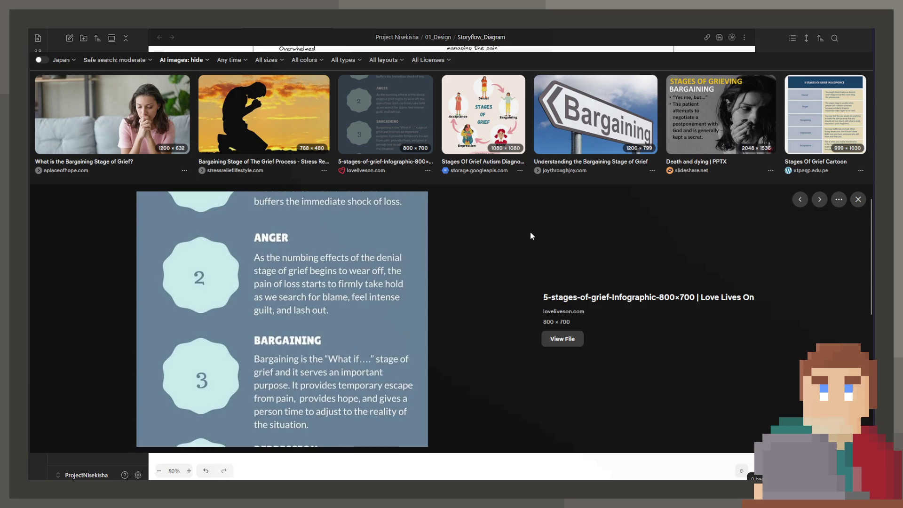
key(Right)
key(Right)
key(Right)
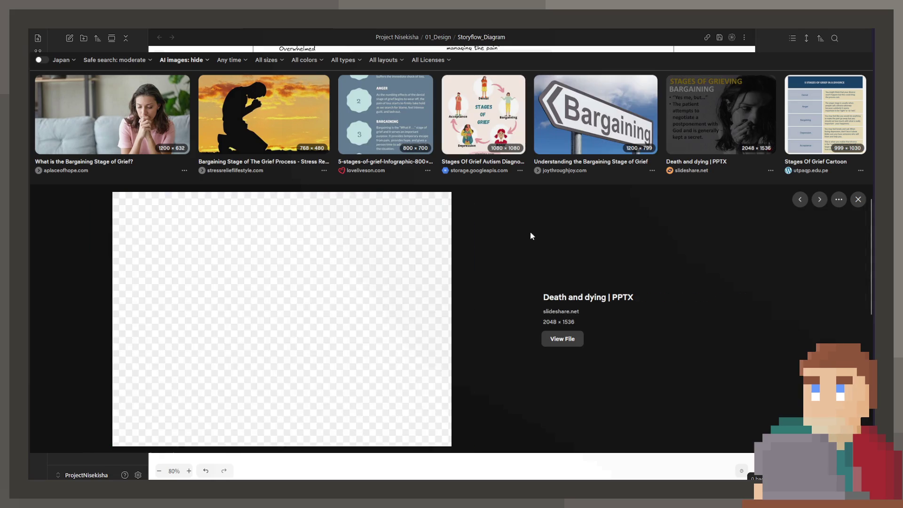
key(Left)
key(Left)
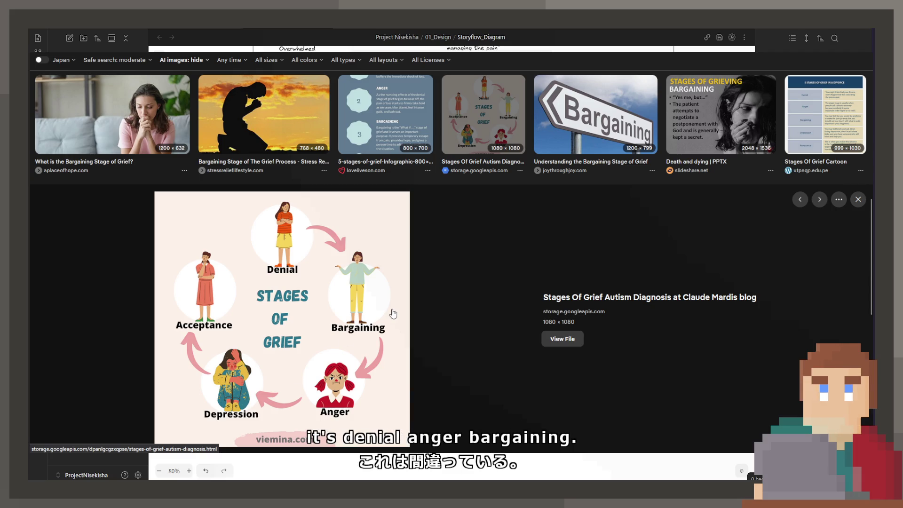
key(Right)
key(Right)
key(Right)
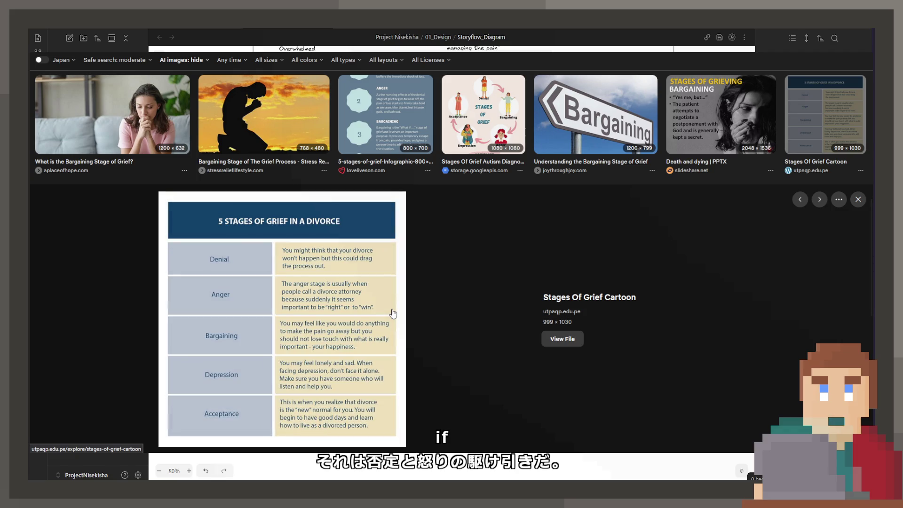
key(Right)
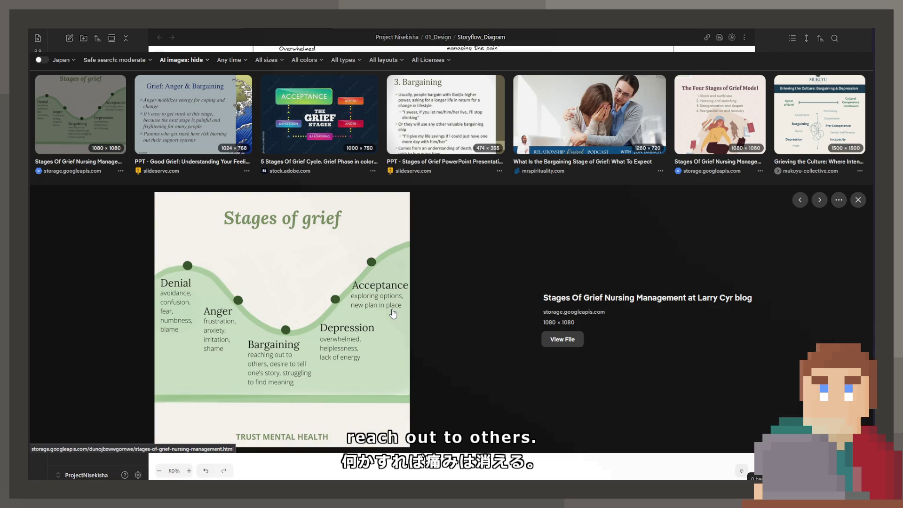
- Browse the Good Grief, 3. Bargaining and Grieving the Culture previews on to the Five Stages Of Grief comic
key(Right)
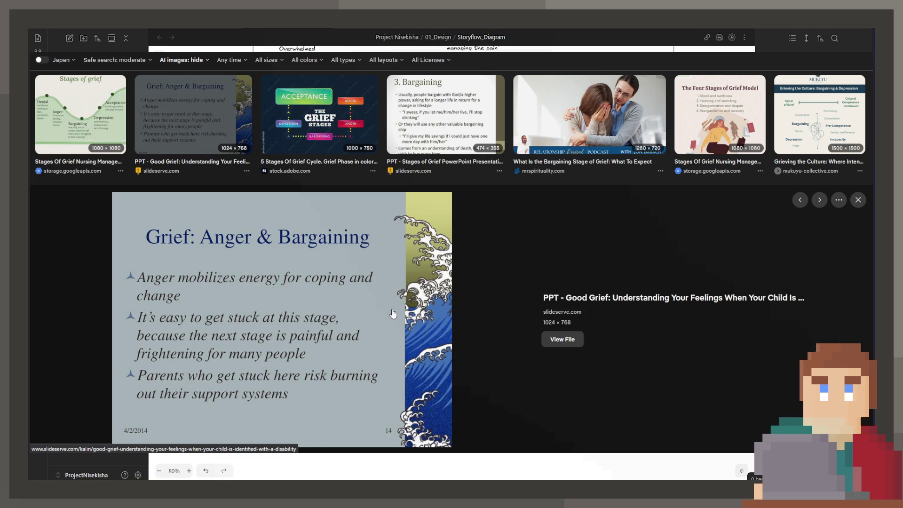
key(Right)
key(Right)
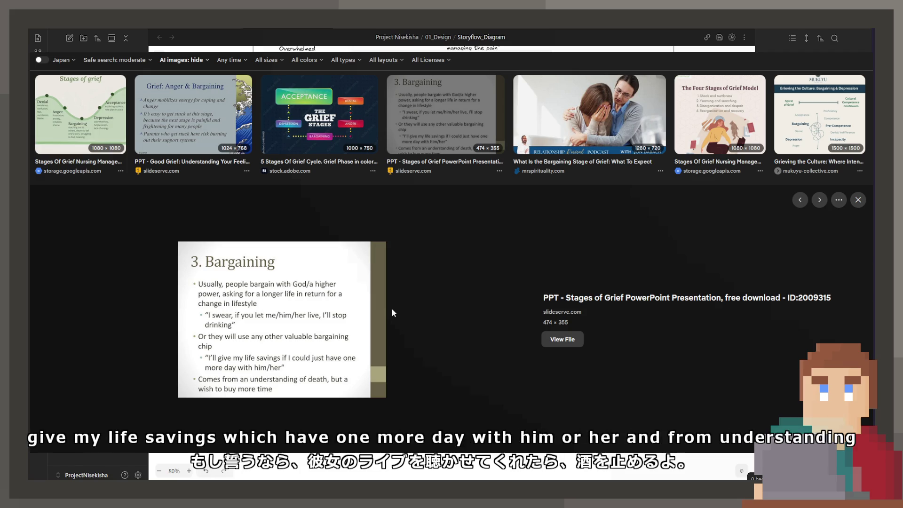
key(Right)
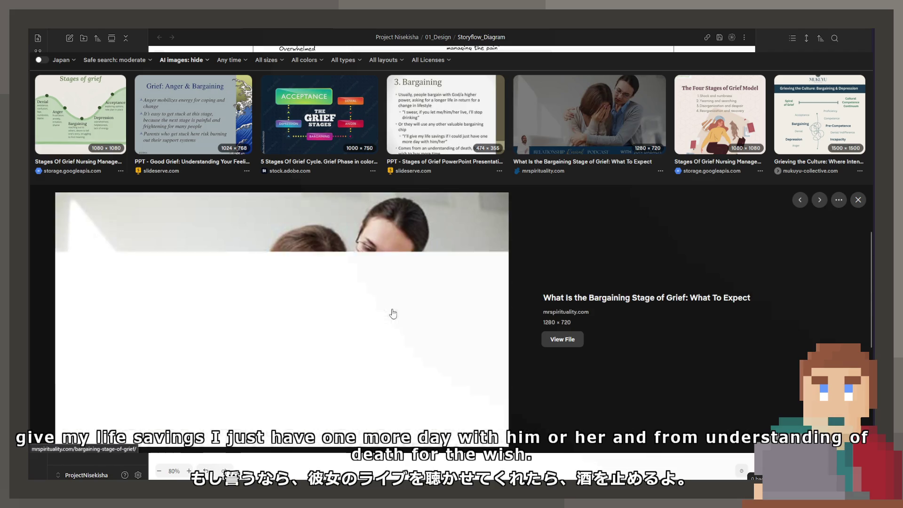
key(Right)
key(Right)
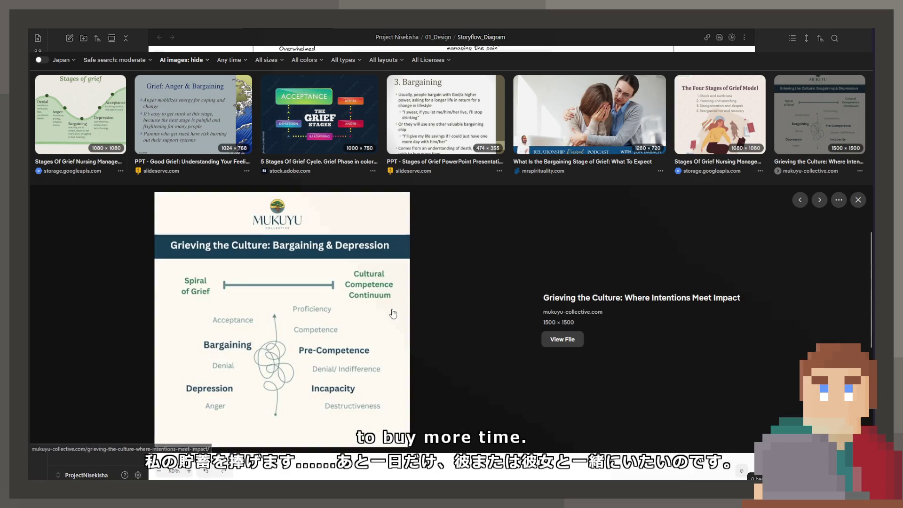
key(Right)
key(Right)
key(Left)
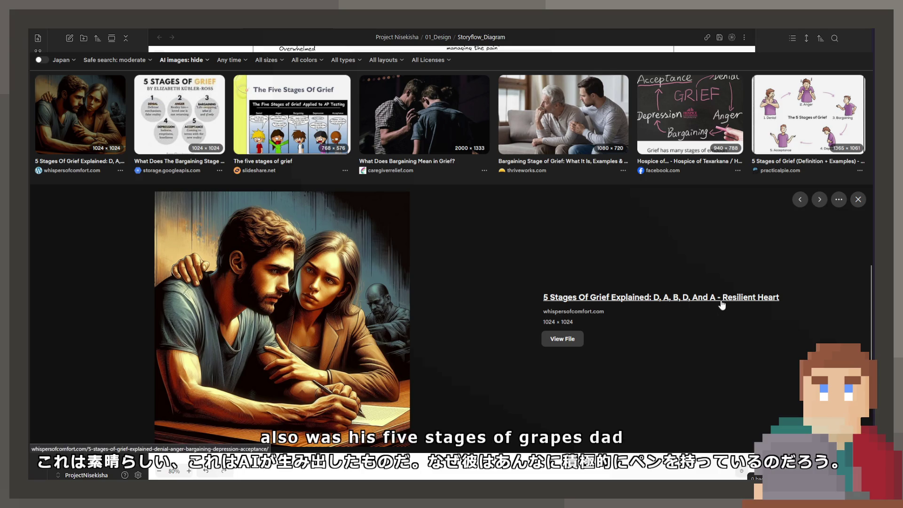
key(Right)
key(Right)
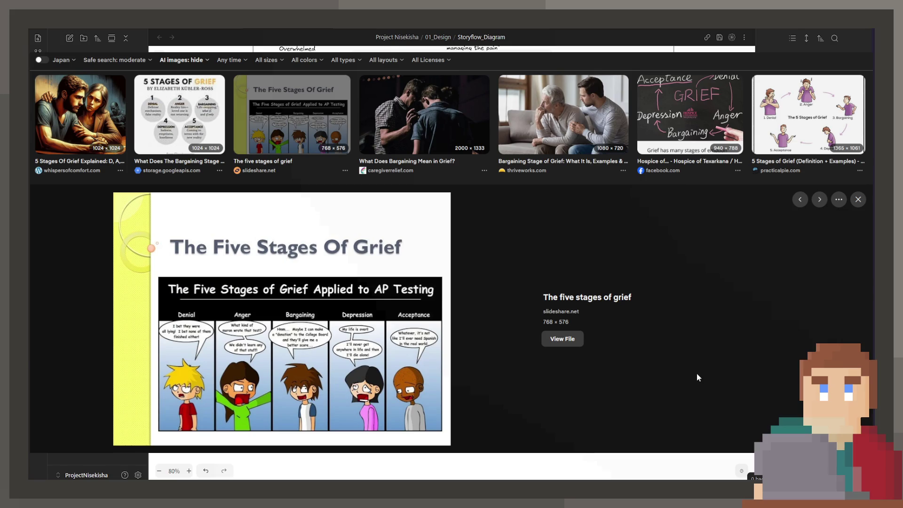
- Continue past the Hospice chalkboard, Pallium India and alamy images to the depositphotos Stages of Grief illustration
key(Right)
key(Right)
key(Right)
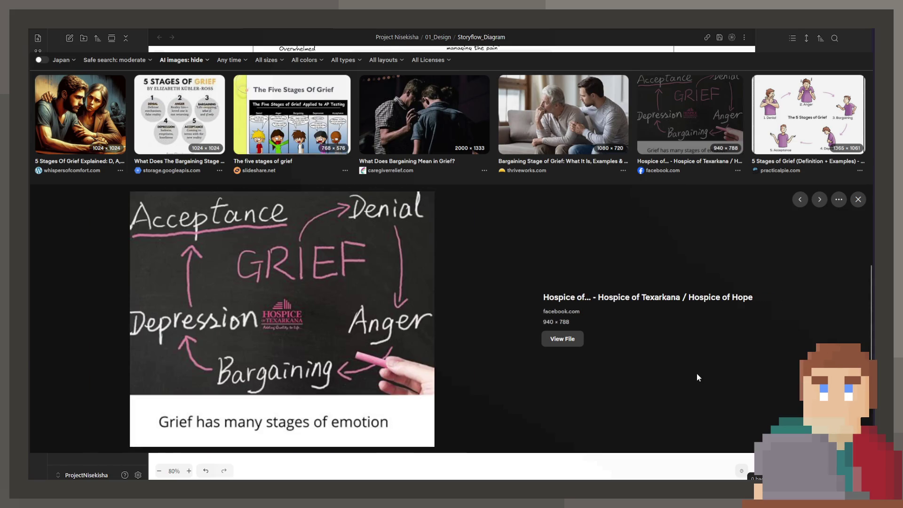
key(Right)
key(Right)
key(Left)
key(Right)
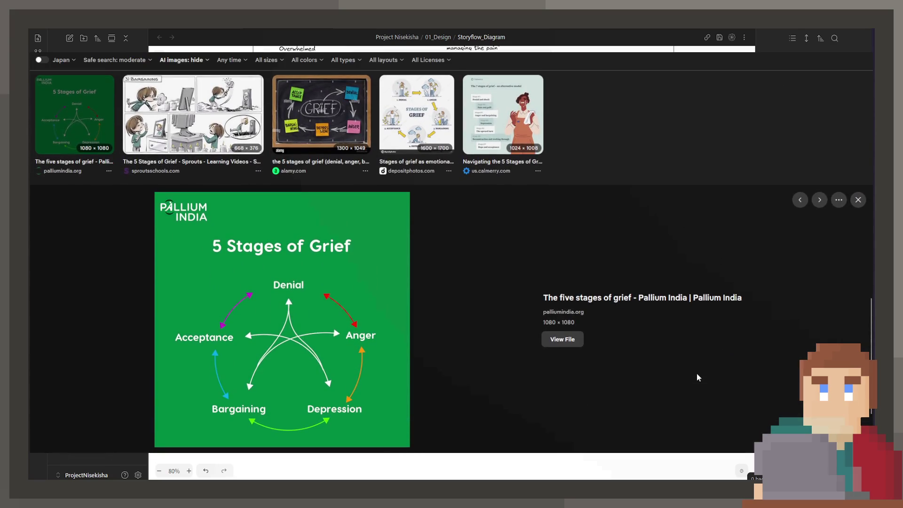
key(Right)
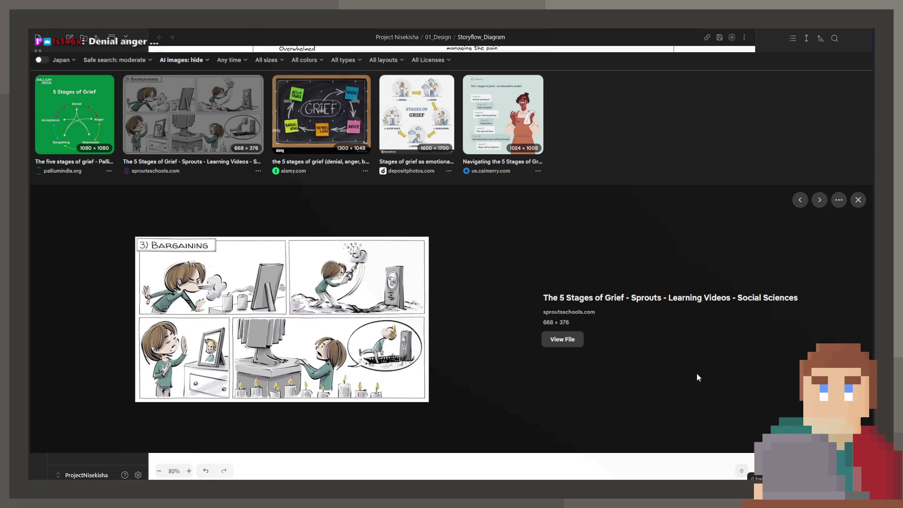
key(Right)
key(Right)
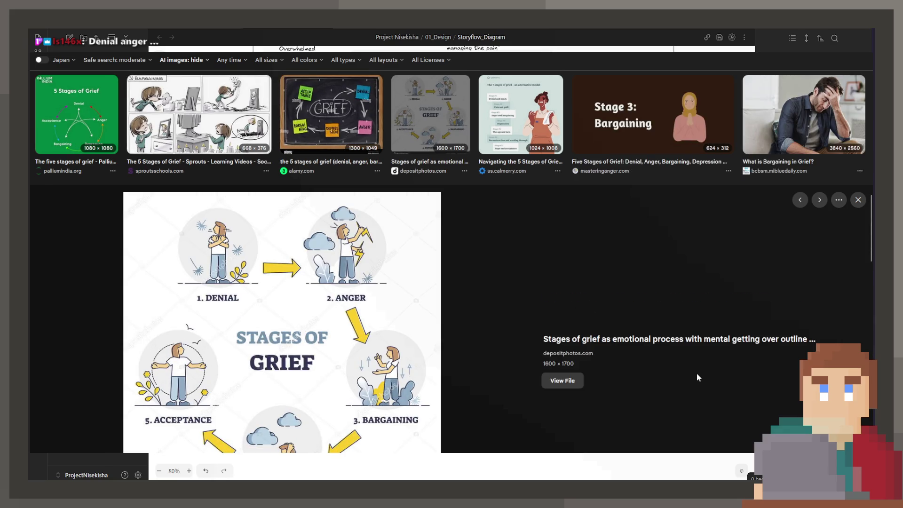
key(Right)
key(Right)
key(Right)
key(Right)
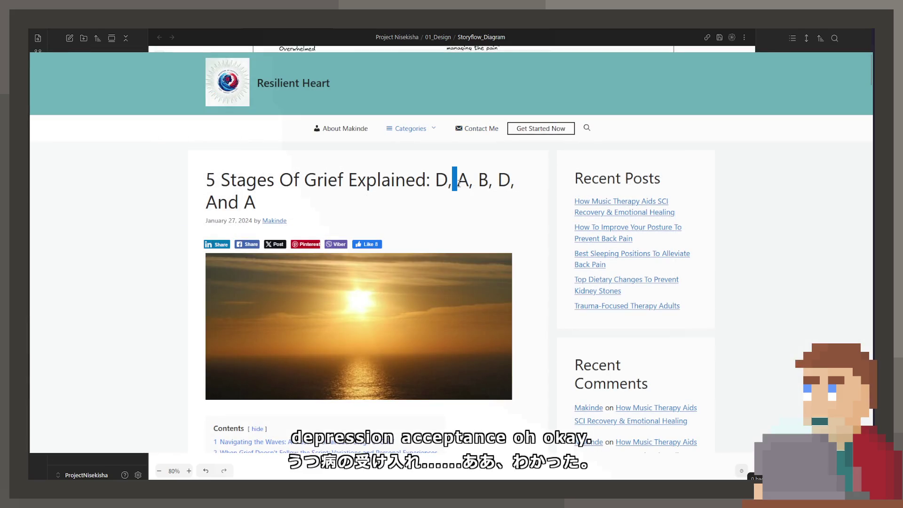
- Select and deselect words in the Resilient Heart article title while reading the five stages of grief
double_click(463, 179)
click(443, 179)
double_click(444, 179)
drag(438, 179, 254, 202)
click(455, 200)
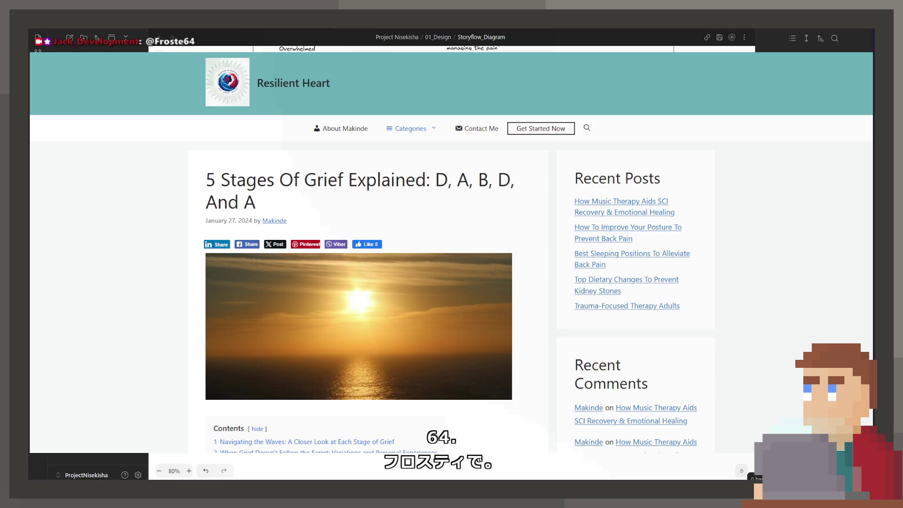
scroll(452, 282, down, 8)
scroll(452, 283, down, 5)
scroll(451, 282, down, 4)
scroll(451, 283, down, 2)
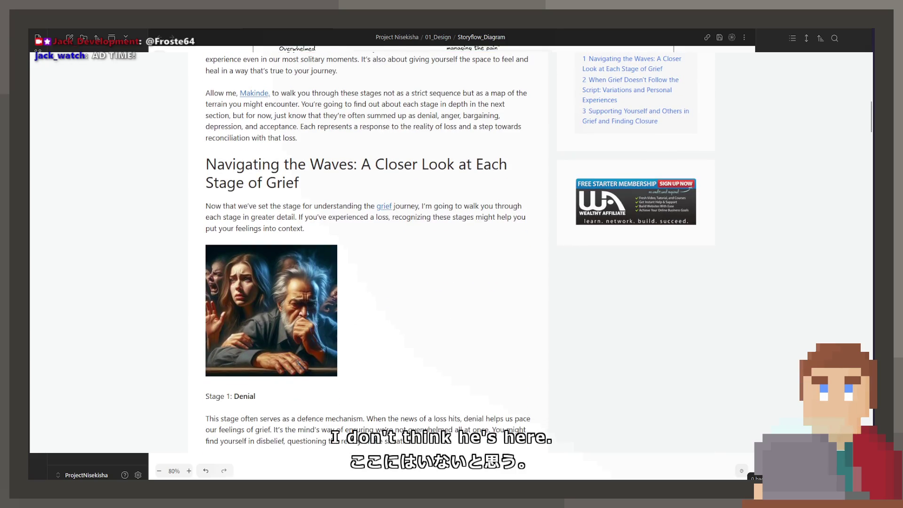
scroll(452, 282, down, 6)
scroll(451, 282, down, 4)
scroll(451, 282, down, 4)
scroll(452, 283, down, 4)
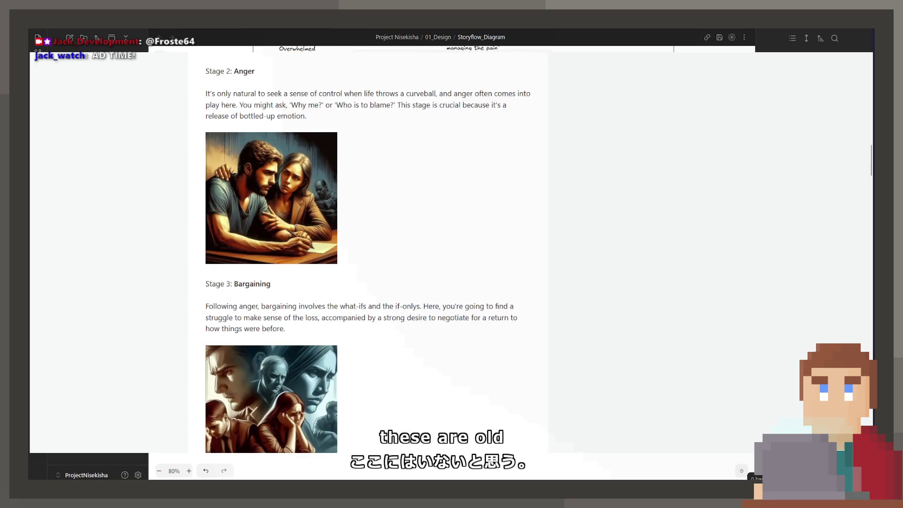
scroll(451, 282, down, 3)
scroll(452, 282, down, 4)
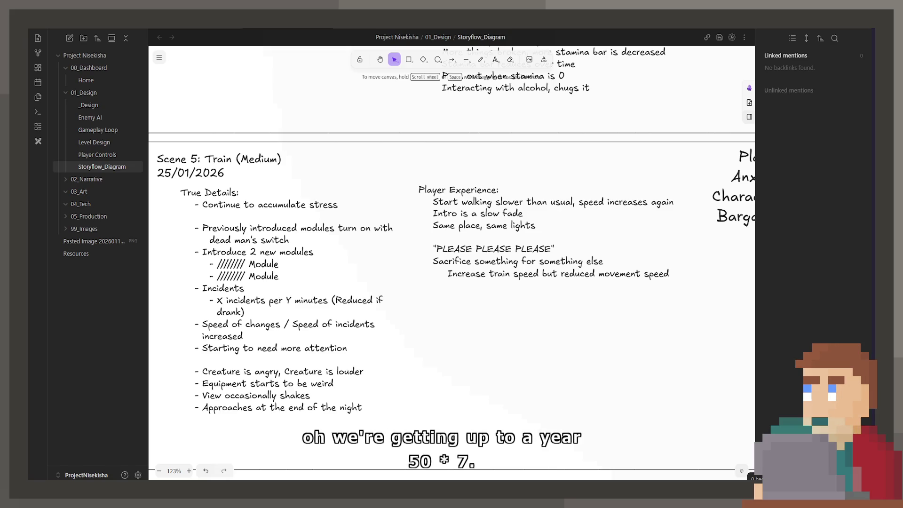
double_click(624, 278)
click(625, 281)
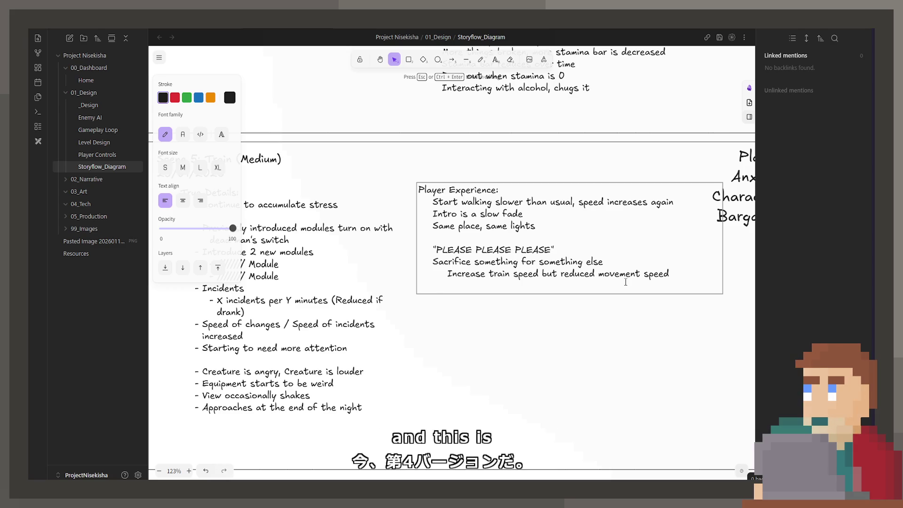
scroll(625, 282, down, 5)
scroll(624, 282, down, 5)
scroll(625, 282, down, 3)
scroll(493, 353, up, 5)
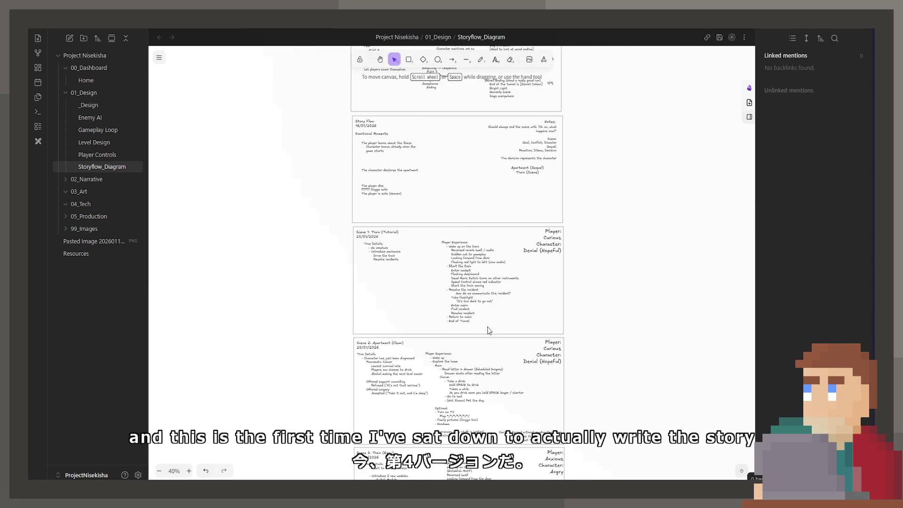
scroll(494, 352, up, 5)
scroll(494, 353, up, 5)
scroll(495, 353, up, 5)
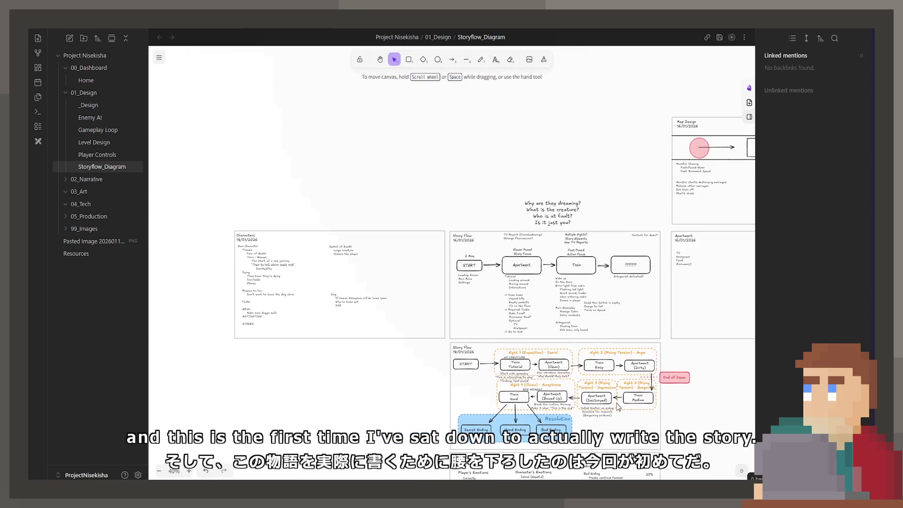
scroll(494, 353, down, 5)
scroll(494, 317, down, 5)
scroll(499, 317, down, 5)
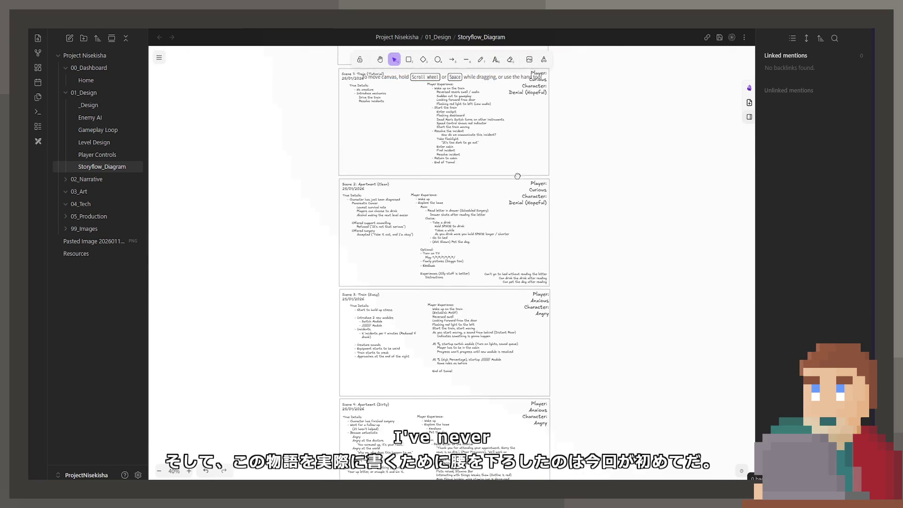
scroll(498, 318, down, 5)
scroll(508, 339, up, 5)
scroll(513, 345, up, 5)
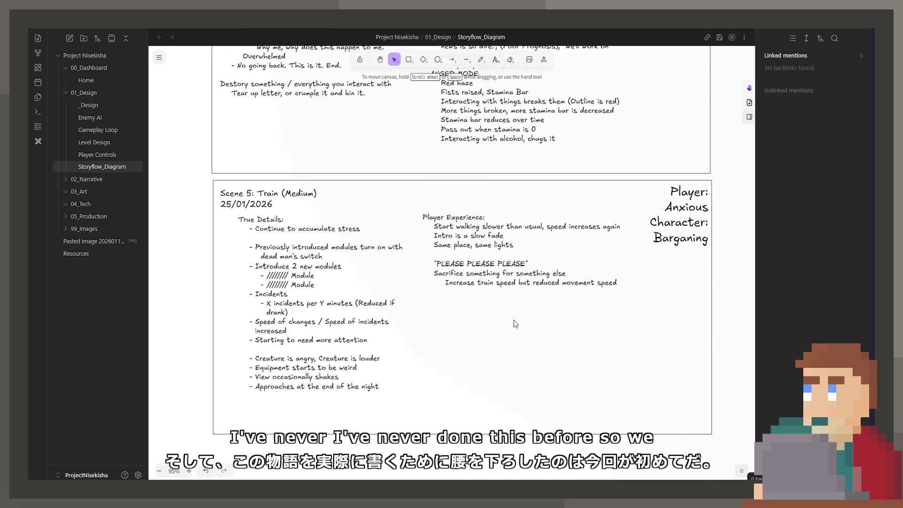
scroll(514, 320, up, 1)
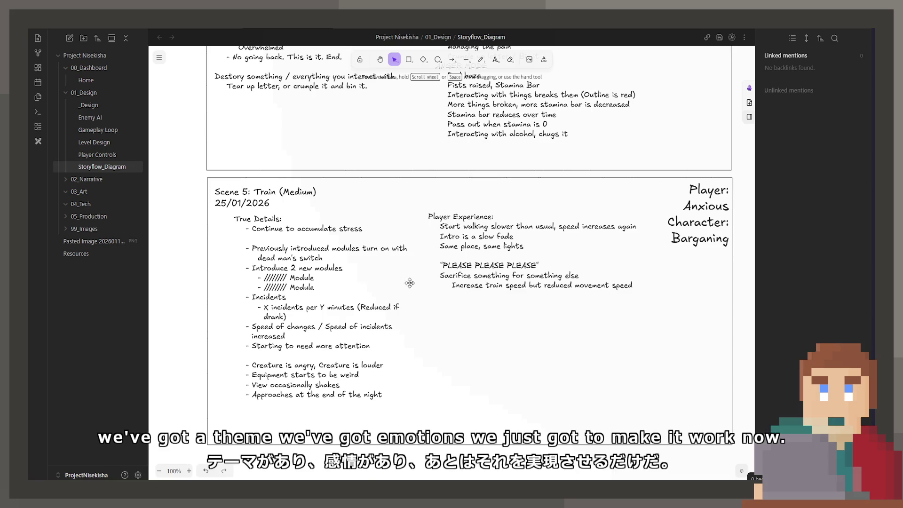
double_click(562, 267)
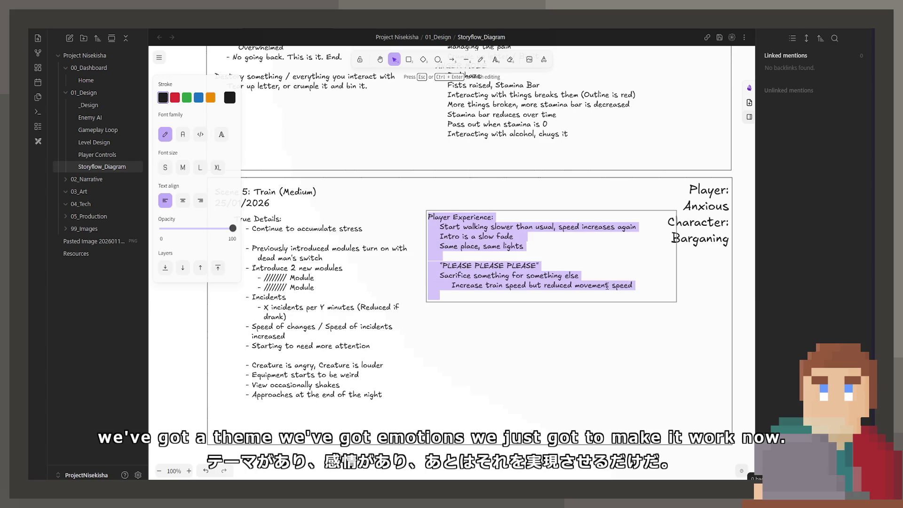
click(703, 239)
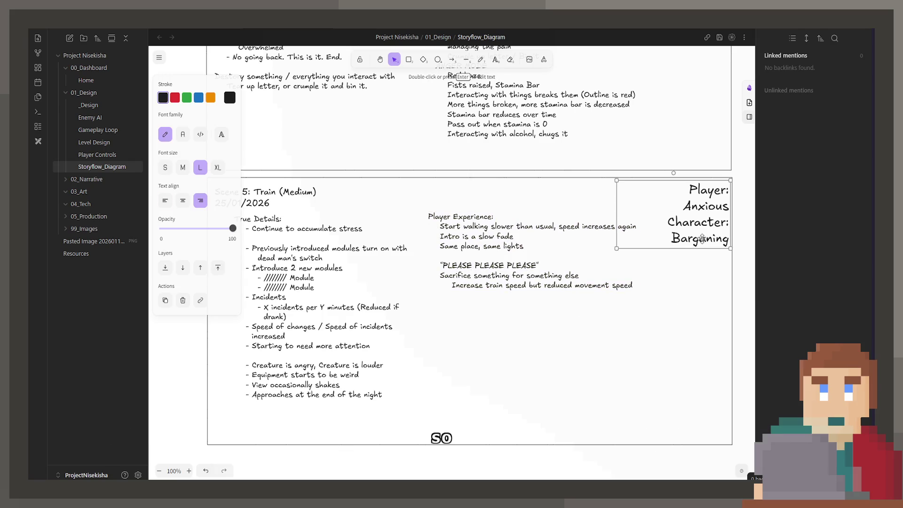
double_click(703, 240)
click(704, 274)
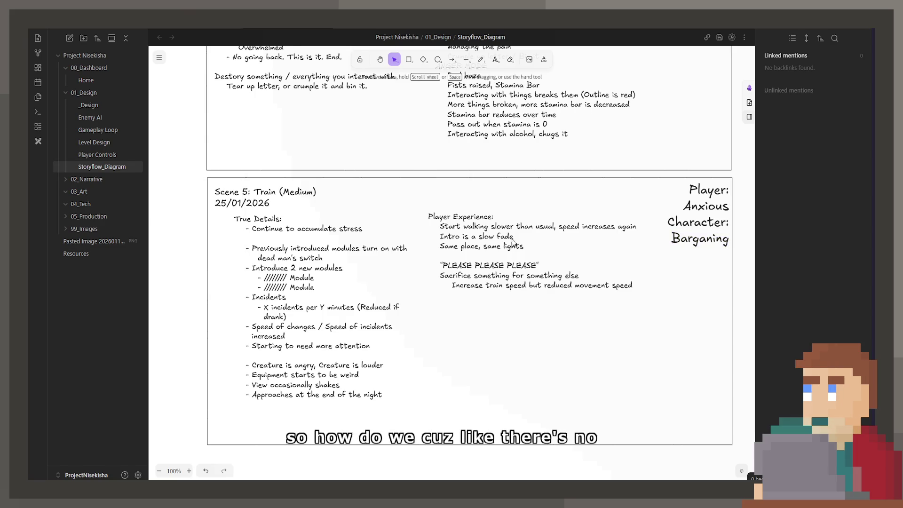
scroll(493, 381, up, 5)
mouse_move(537, 507)
mouse_down()
mouse_move(512, 355)
mouse_move(545, 352)
mouse_up()
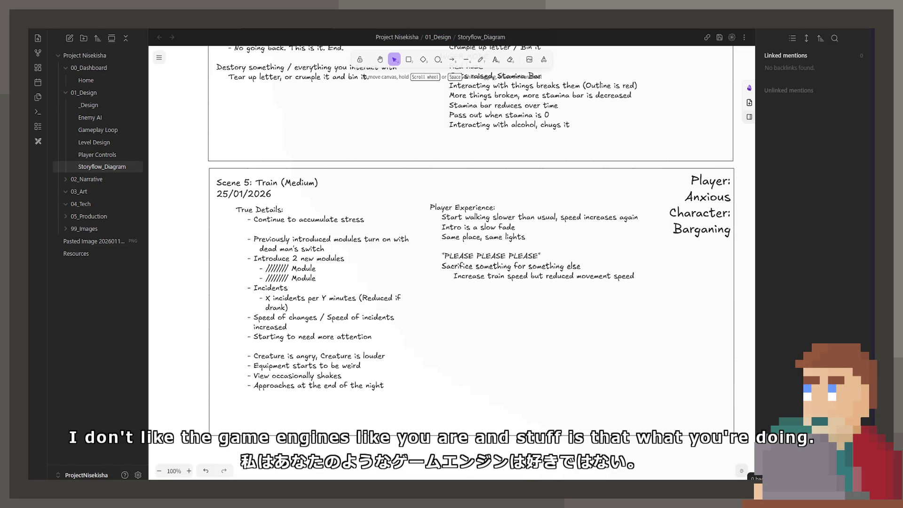
scroll(542, 282, down, 1)
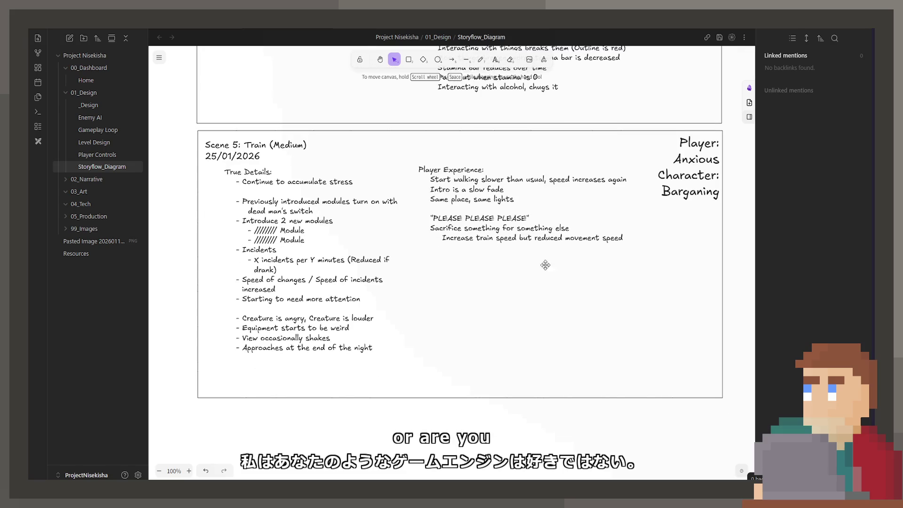
double_click(542, 245)
click(546, 250)
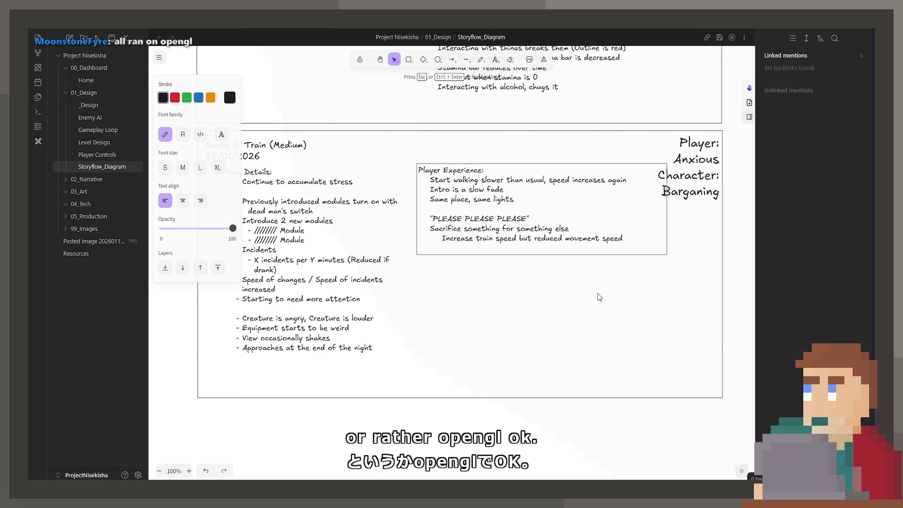
scroll(598, 297, up, 1)
click(561, 335)
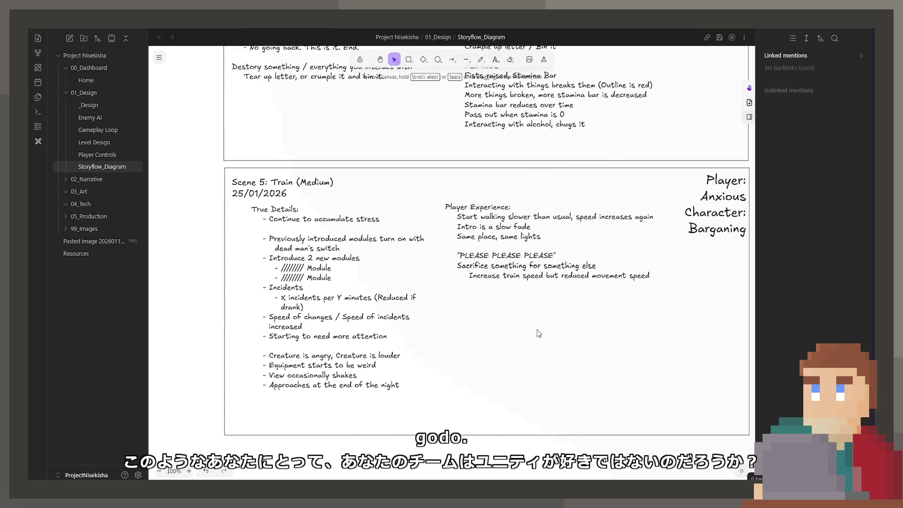
scroll(538, 333, down, 2)
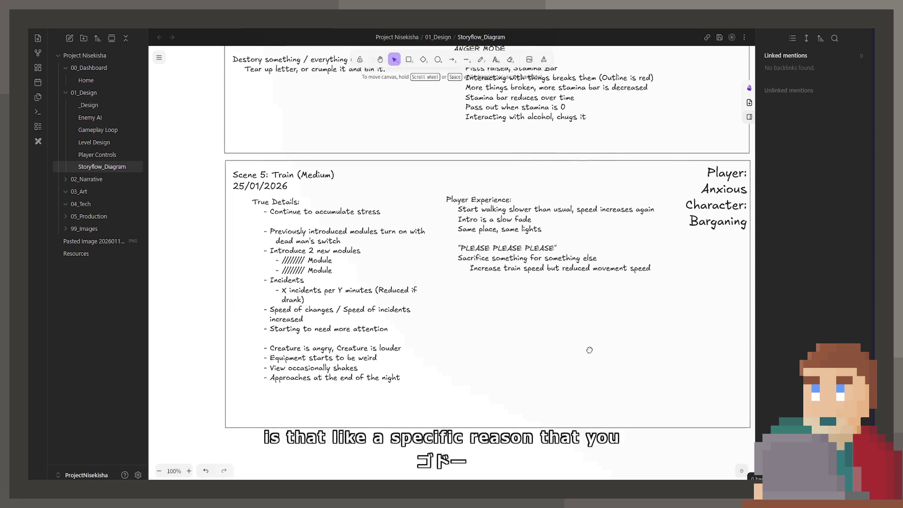
scroll(536, 346, down, 2)
scroll(536, 352, up, 2)
scroll(508, 338, up, 2)
- Make the sacrifice line a question and add a 'Slow down the creature?' line to the Player Experience notes
double_click(483, 250)
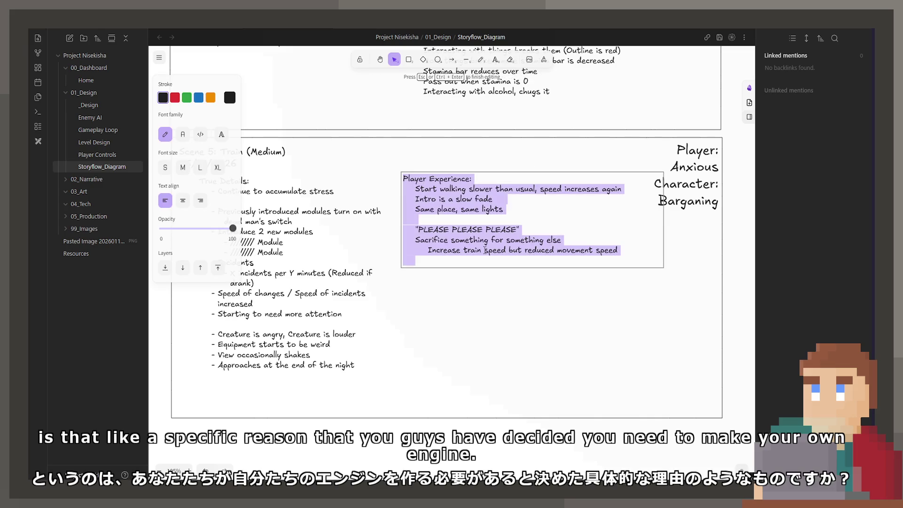
click(485, 250)
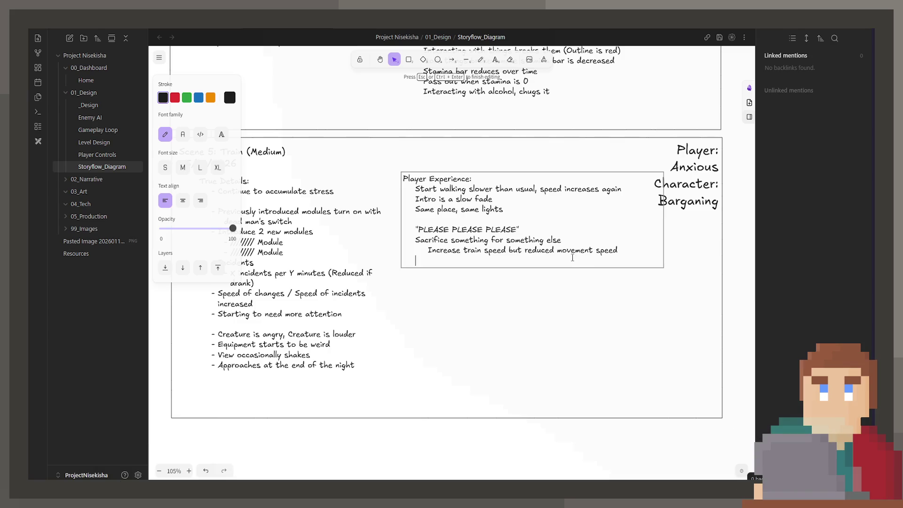
text(Slow down the creature?)
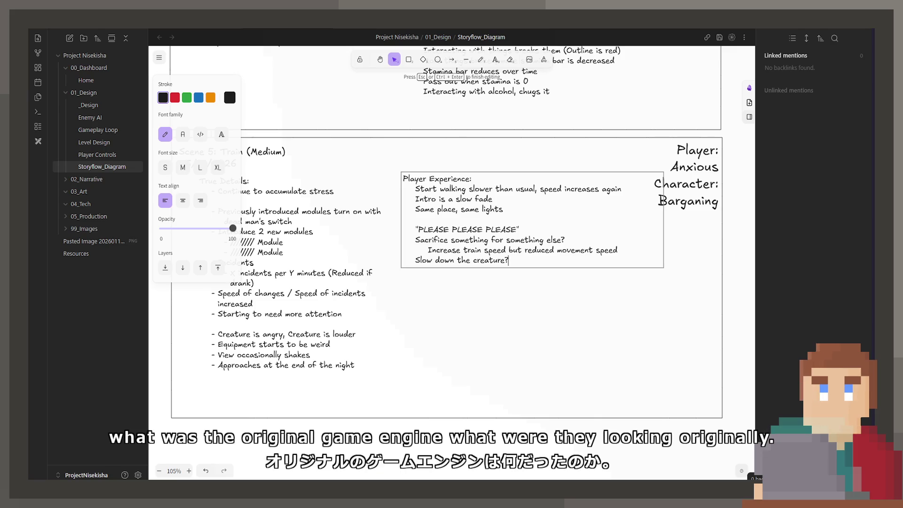
key(Escape)
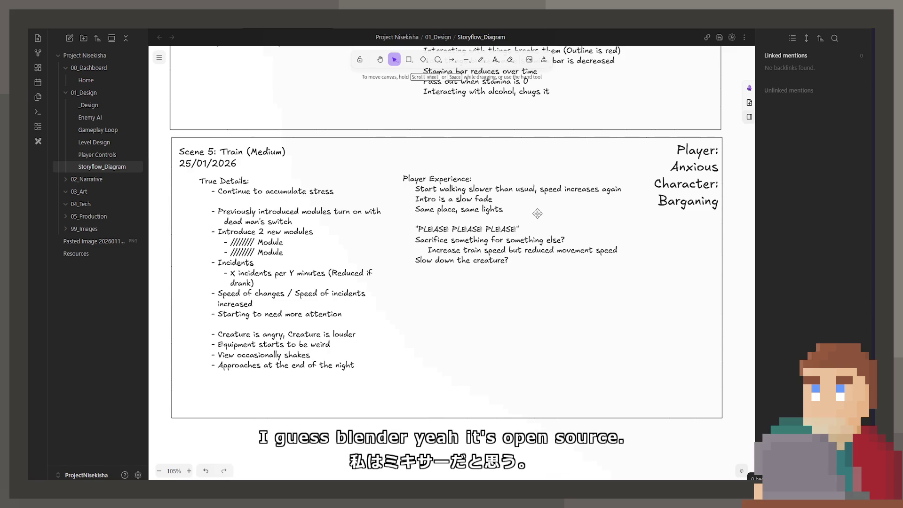
double_click(522, 254)
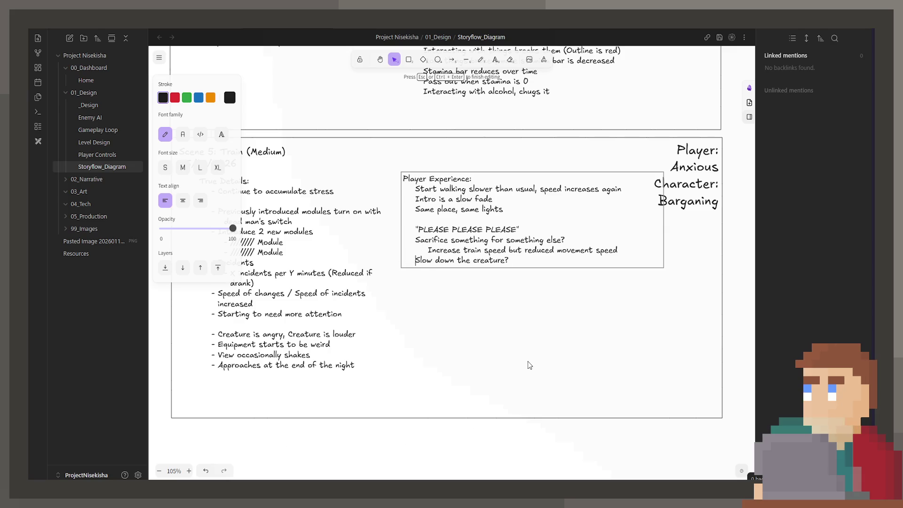
- Indent the 'Slow down the creature?' line, then delete the sacrifice and slow-down lines
key(Tab)
key(ctrl+Right)
key(ctrl+Right)
key(ctrl+Right)
key(End)
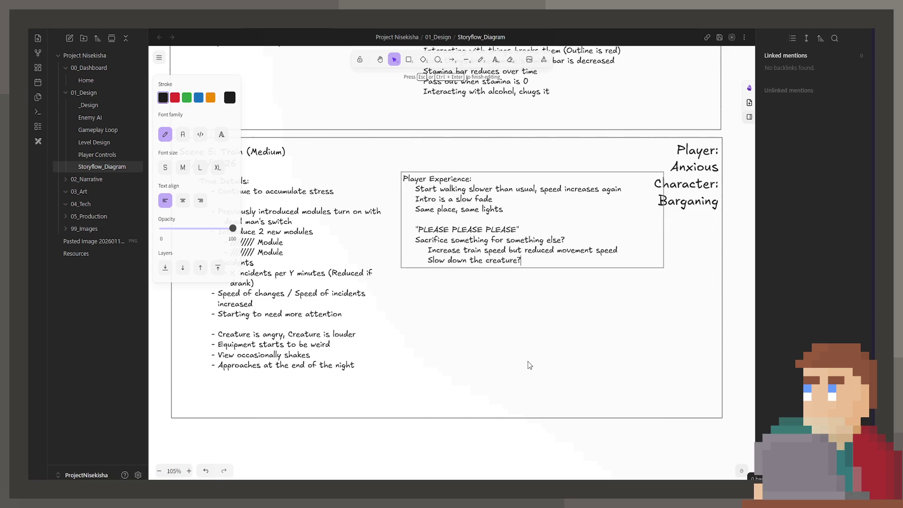
key(shift+Up)
key(shift+Up)
key(shift+Home)
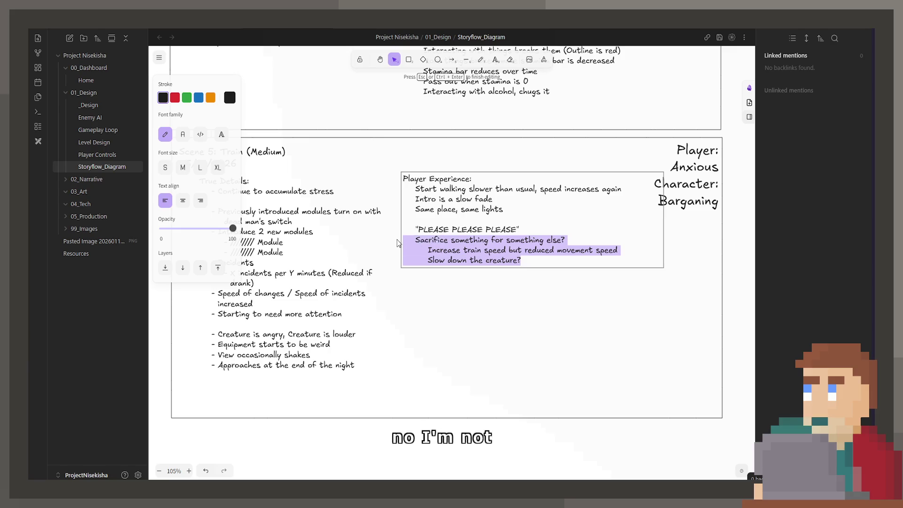
key(Delete)
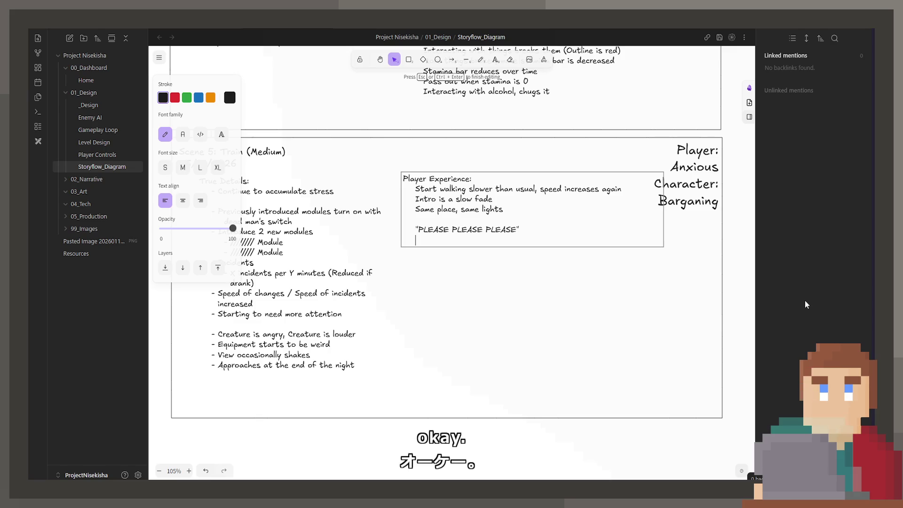
text(Ne)
- Add the begging ideas: PLEASE PLEASE PLEASE, begging that achieves nothing, requiring the player to beg
key(BackSpace)
text(g, but )
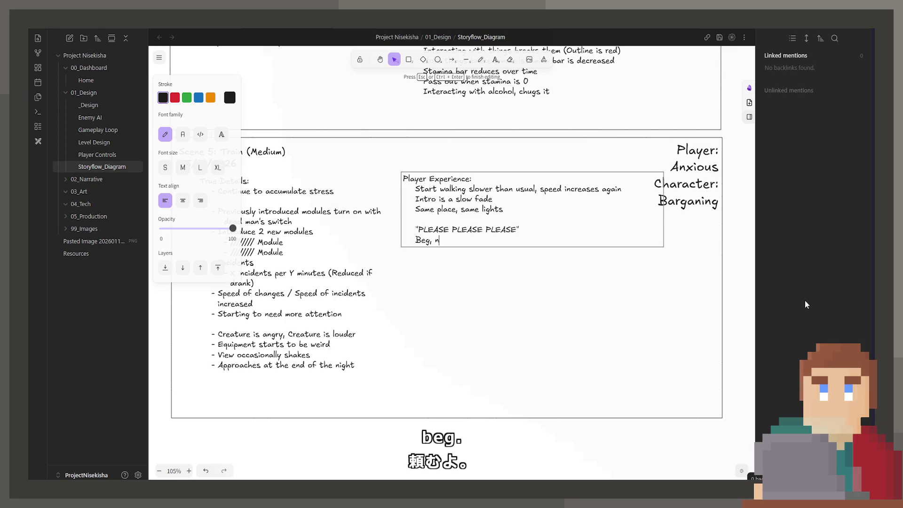
text(nothing)
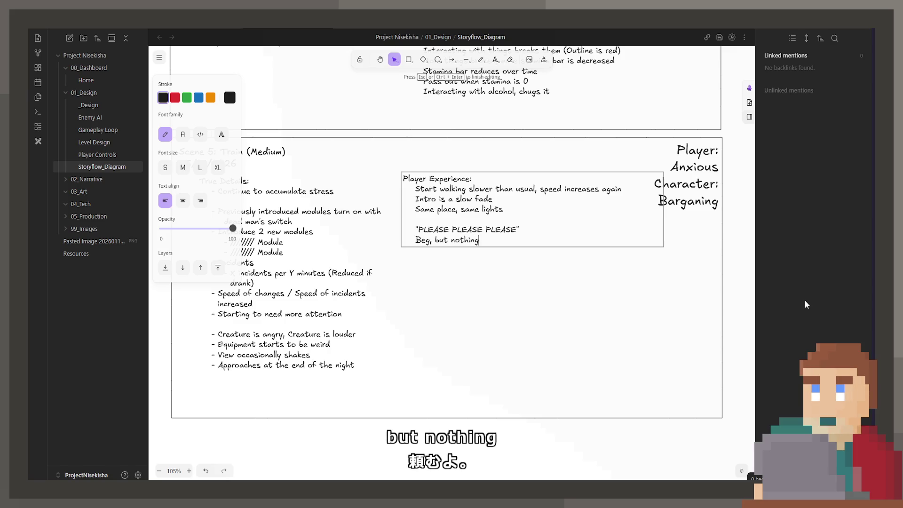
text( will come from it.)
key(Return)
text(Require the p)
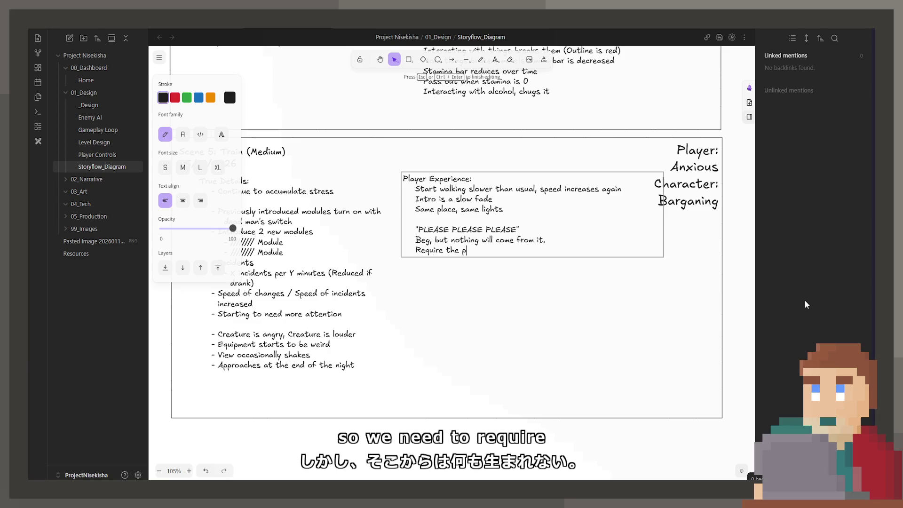
text(layer to beg somehow)
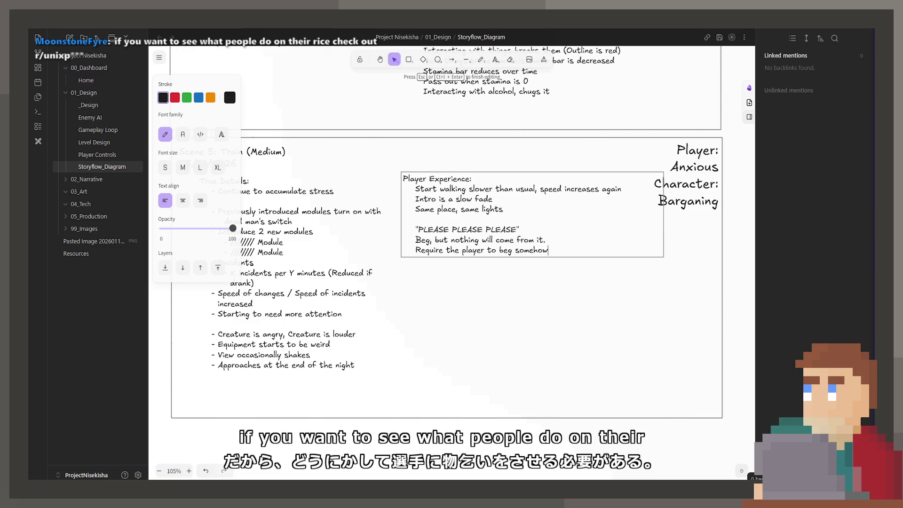
key(Escape)
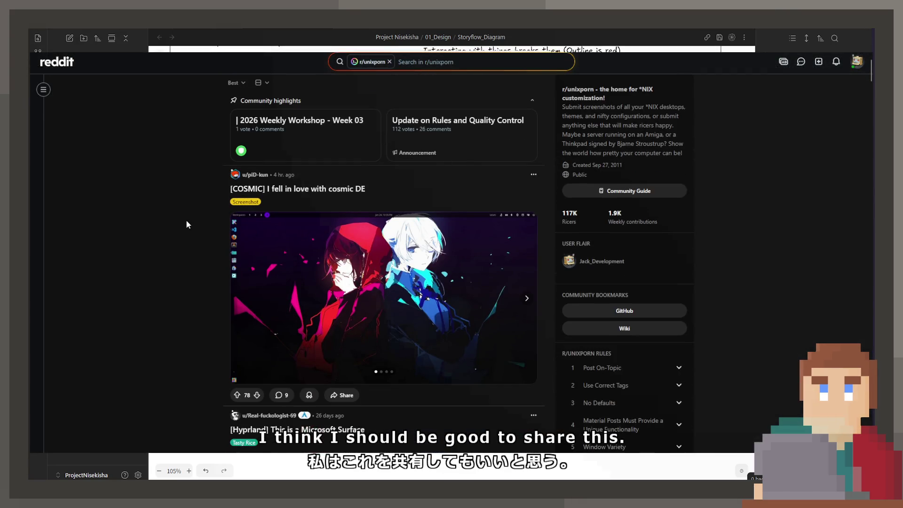
scroll(290, 241, down, 2)
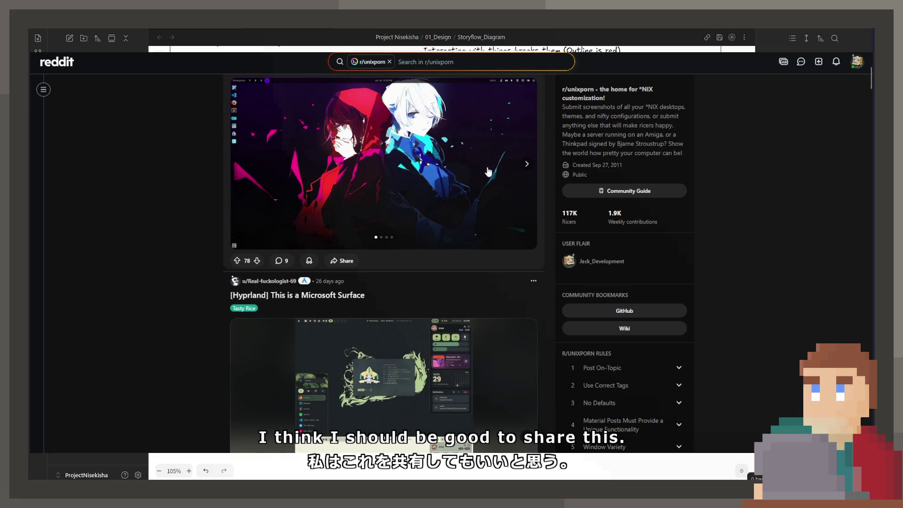
- Browse the post's gallery, viewing the desktop and file manager images fullscreen
click(527, 164)
scroll(509, 197, up, 2)
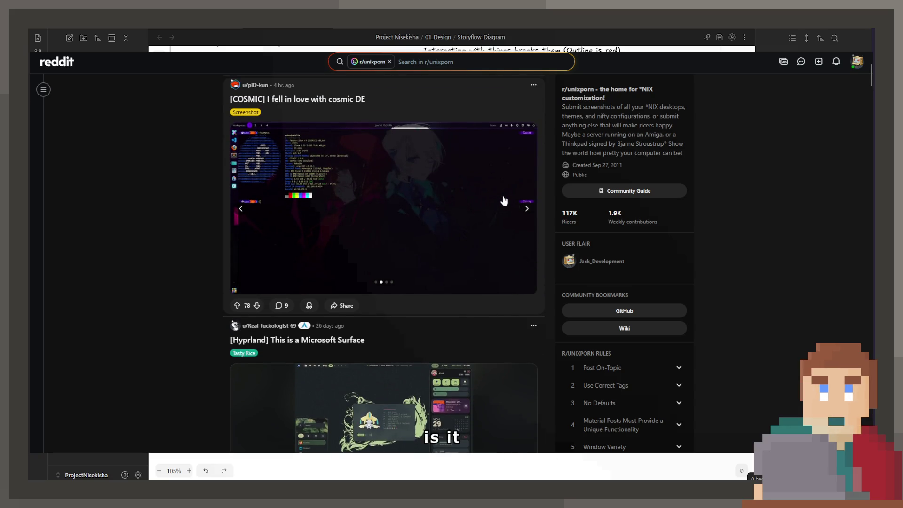
click(501, 201)
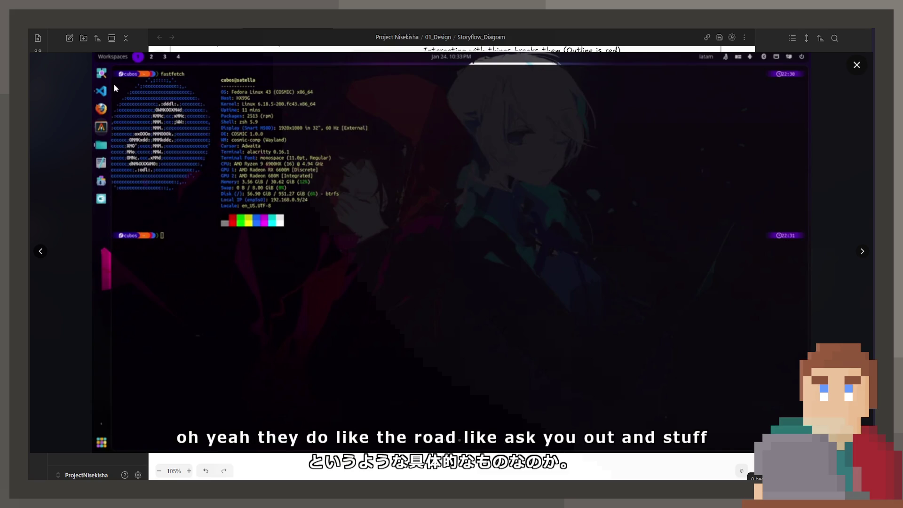
click(855, 63)
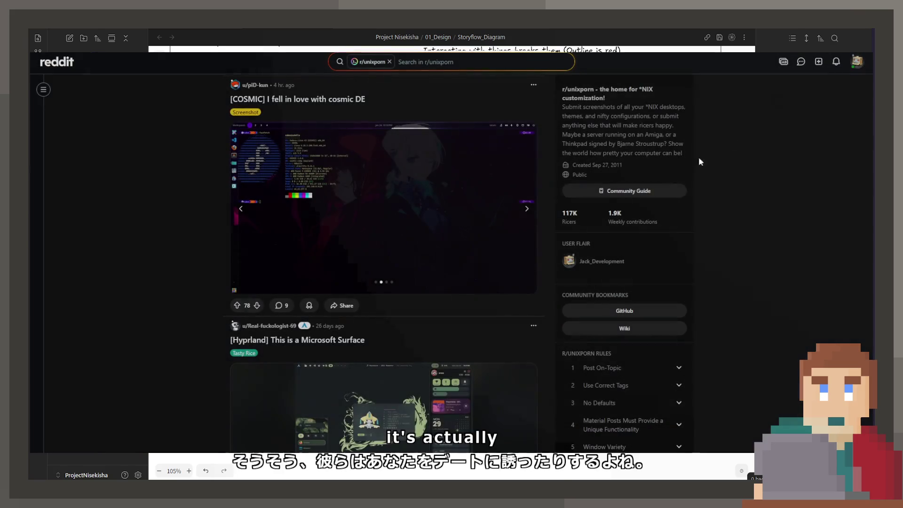
click(525, 210)
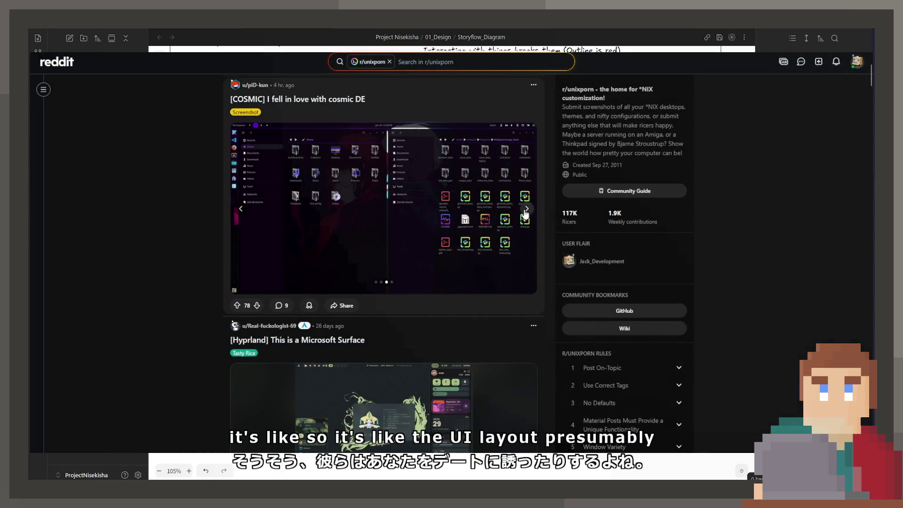
click(526, 209)
click(241, 212)
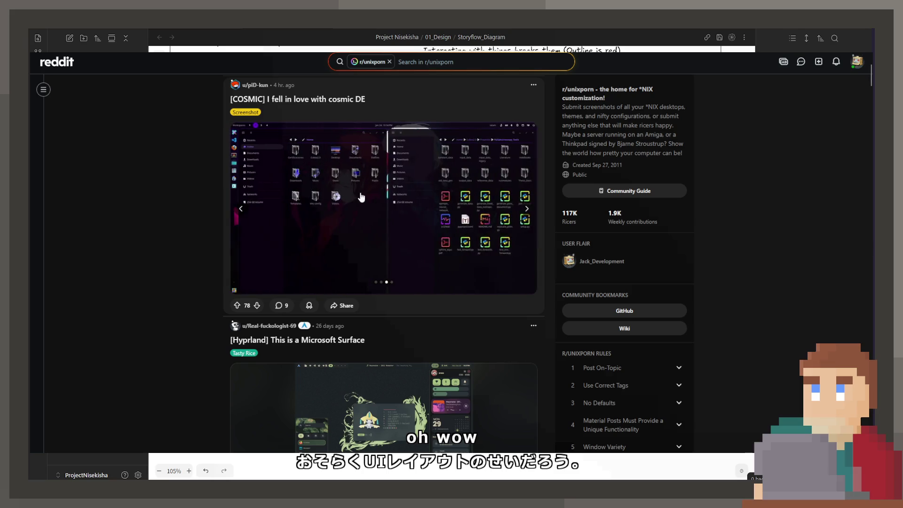
click(354, 211)
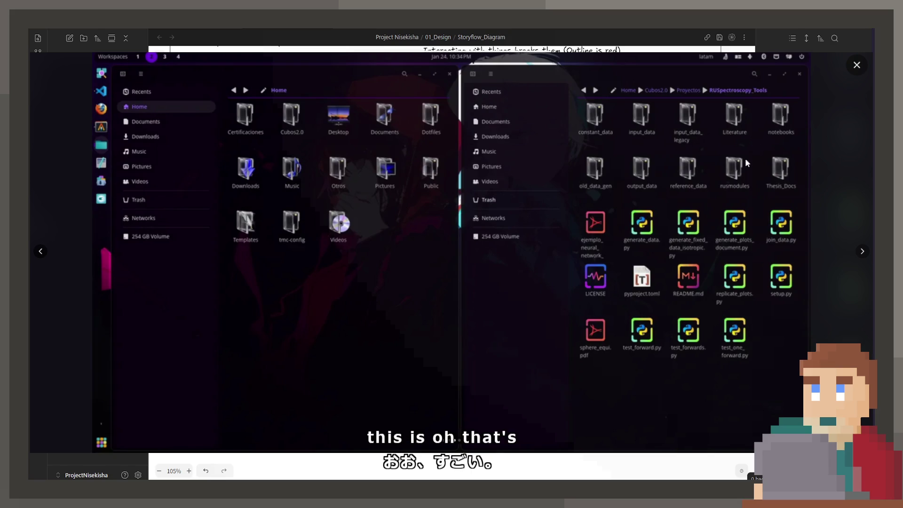
click(857, 65)
scroll(423, 282, down, 3)
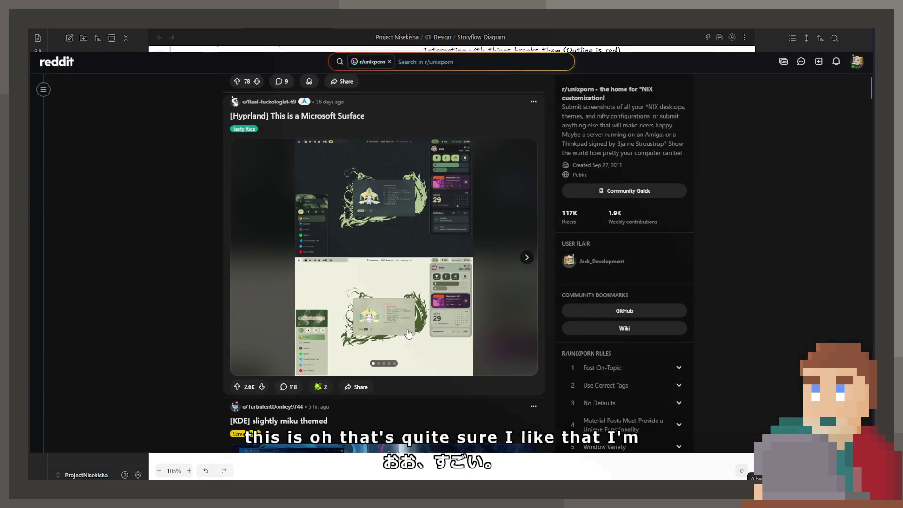
- Flip through the Hyprland Microsoft Surface post's screenshots to the last one
click(527, 258)
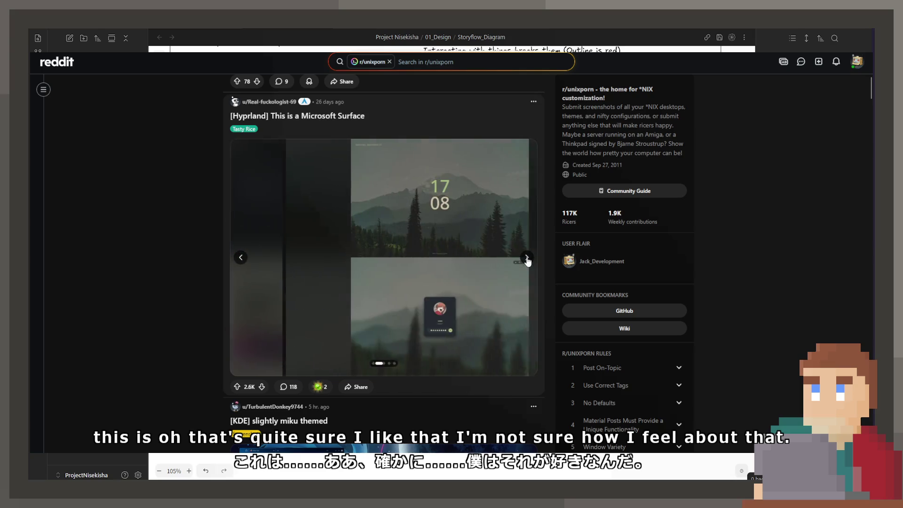
click(527, 257)
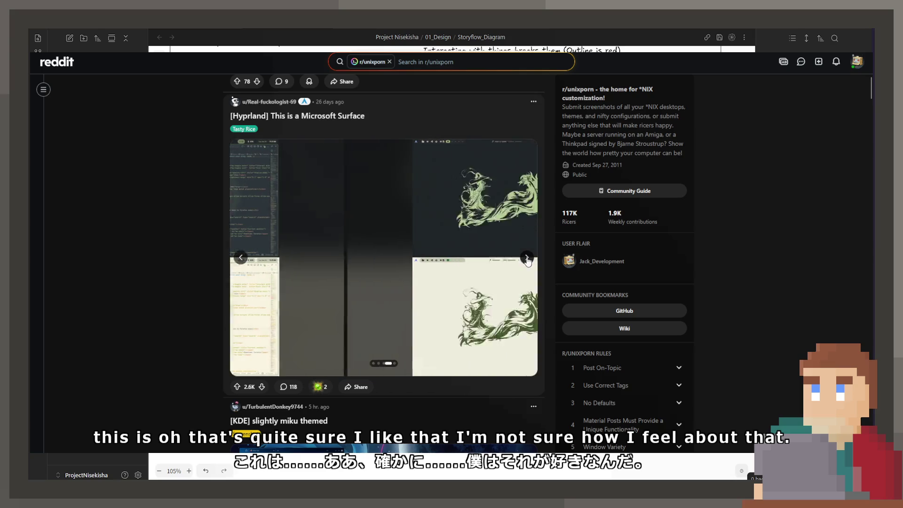
click(527, 258)
scroll(527, 260, down, 3)
scroll(438, 251, up, 3)
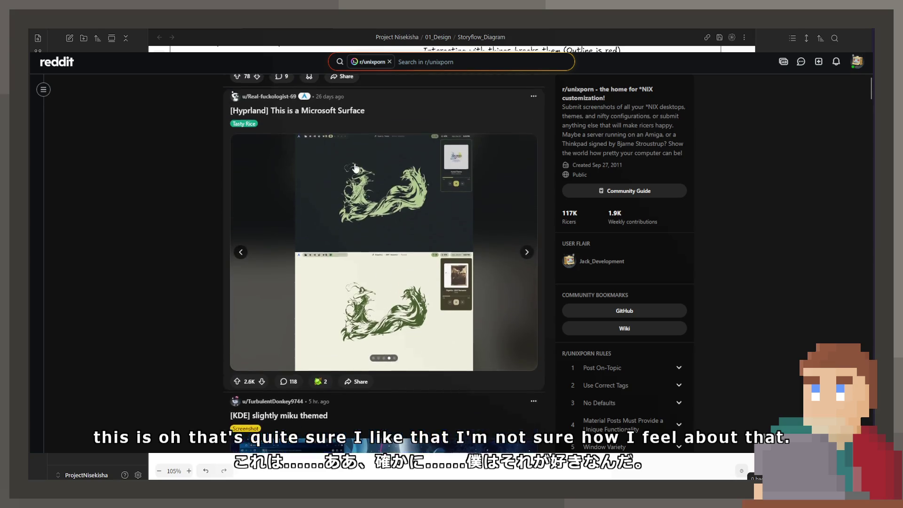
scroll(344, 351, down, 3)
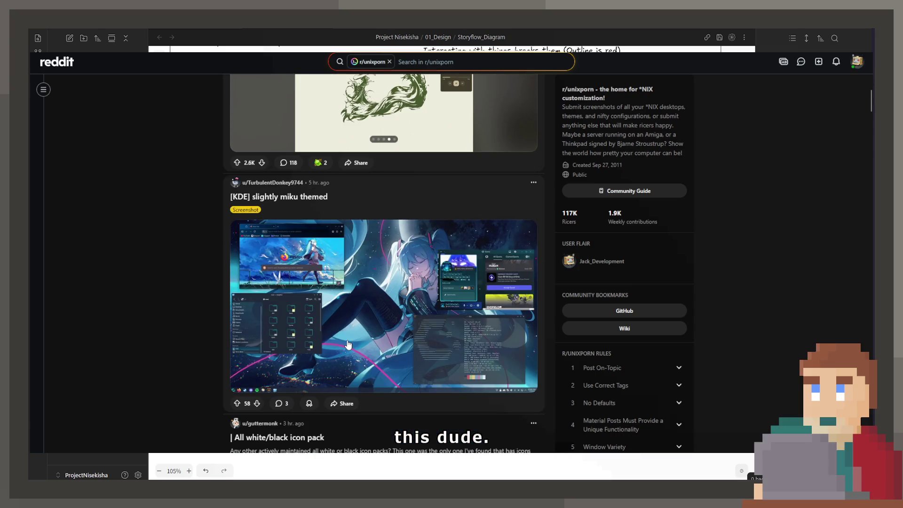
scroll(338, 347, down, 4)
scroll(339, 282, up, 3)
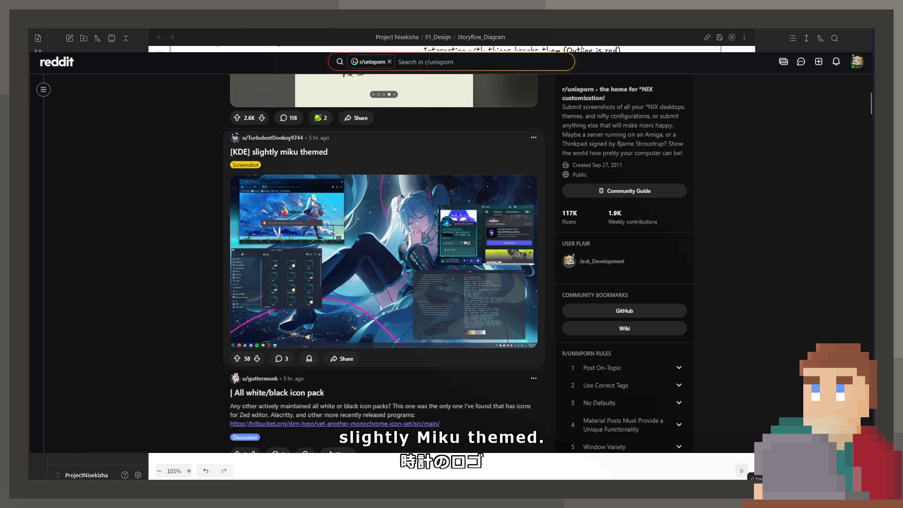
scroll(381, 283, down, 3)
scroll(381, 282, down, 3)
scroll(381, 282, down, 4)
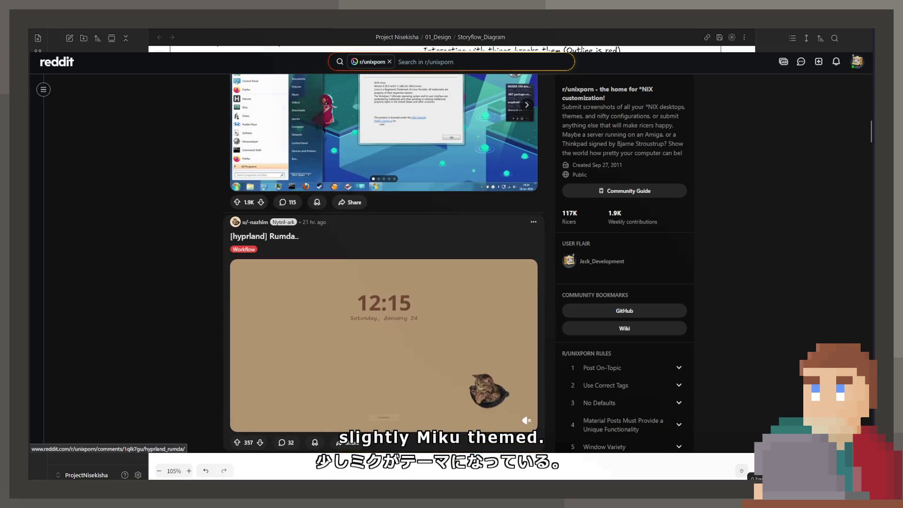
scroll(380, 282, up, 3)
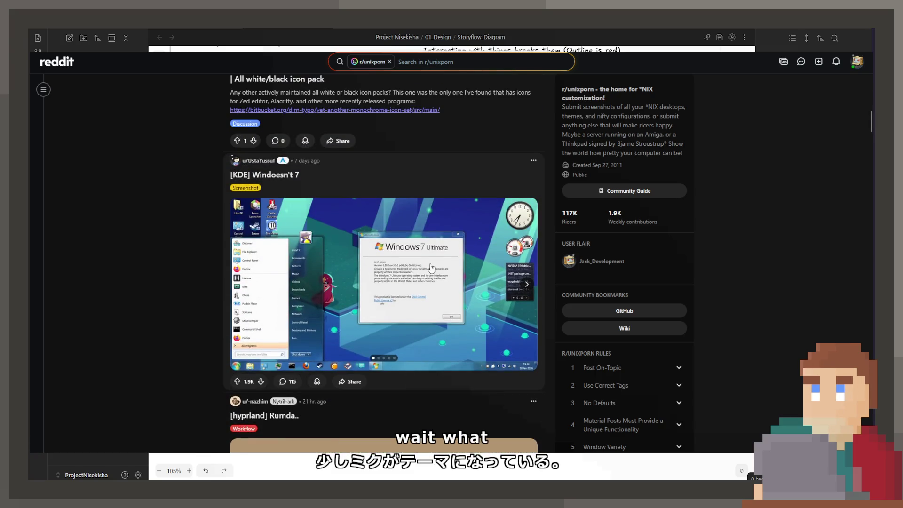
- View the Windoesn't 7 screenshots full-size through Word, Firefox and terminal slides, then close
click(384, 283)
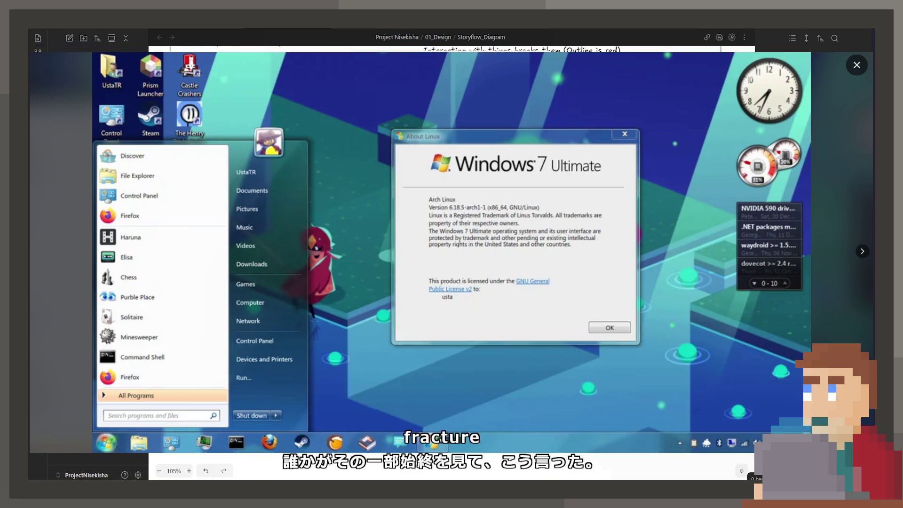
click(862, 250)
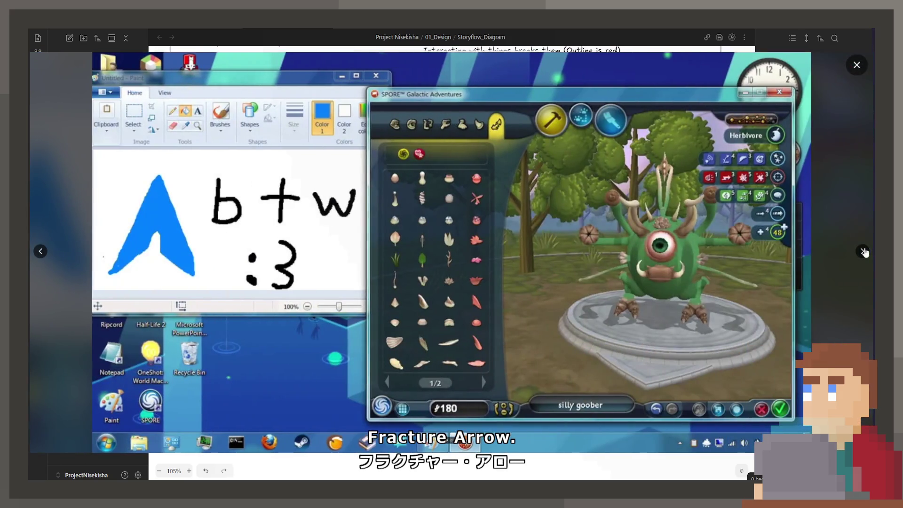
click(862, 251)
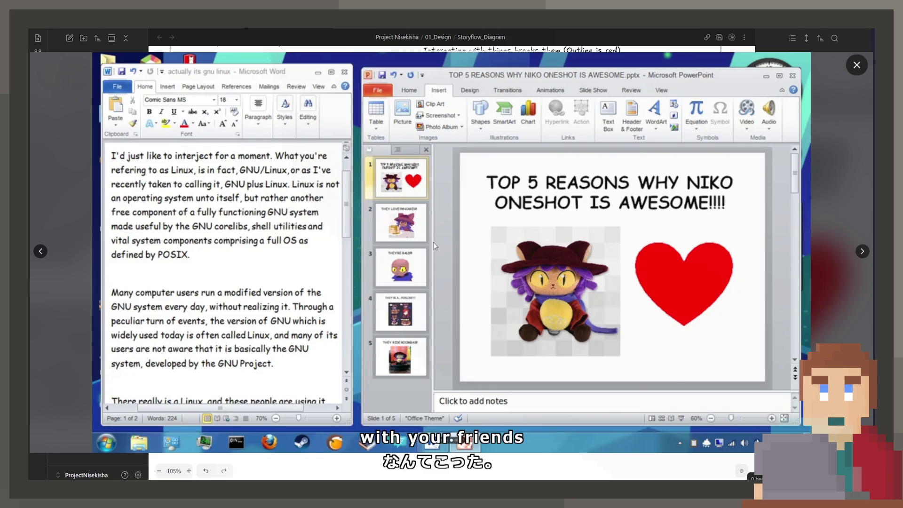
click(863, 253)
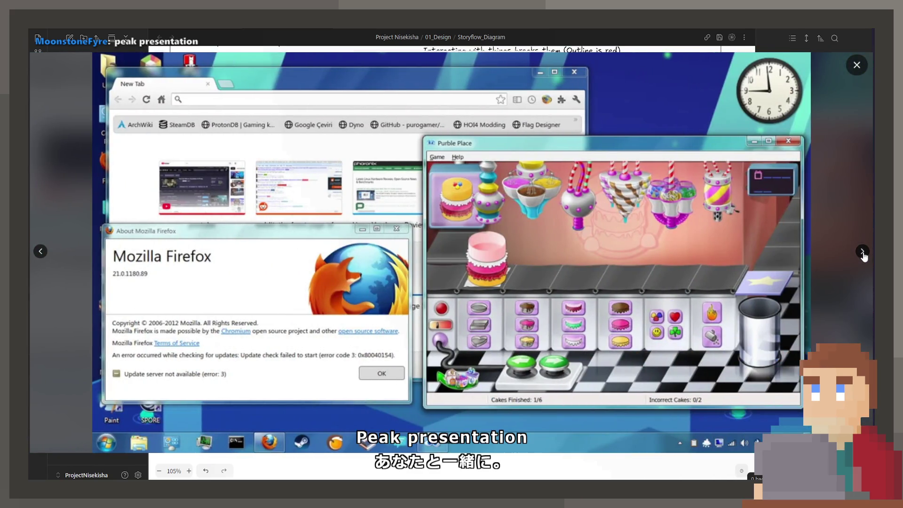
click(864, 254)
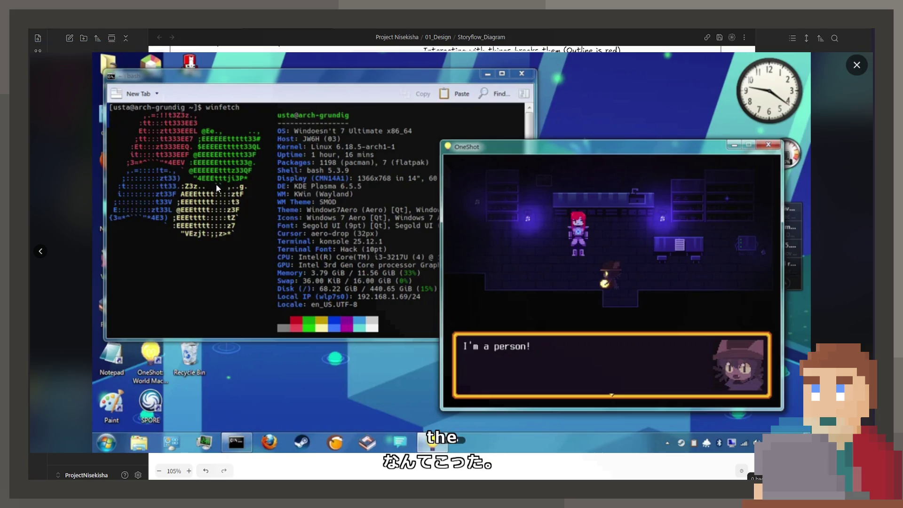
click(856, 65)
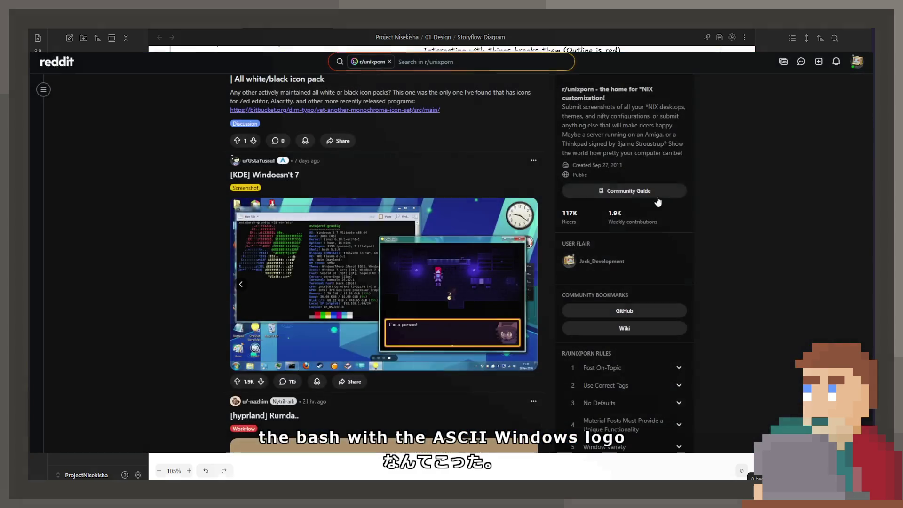
scroll(433, 294, down, 4)
scroll(423, 282, up, 4)
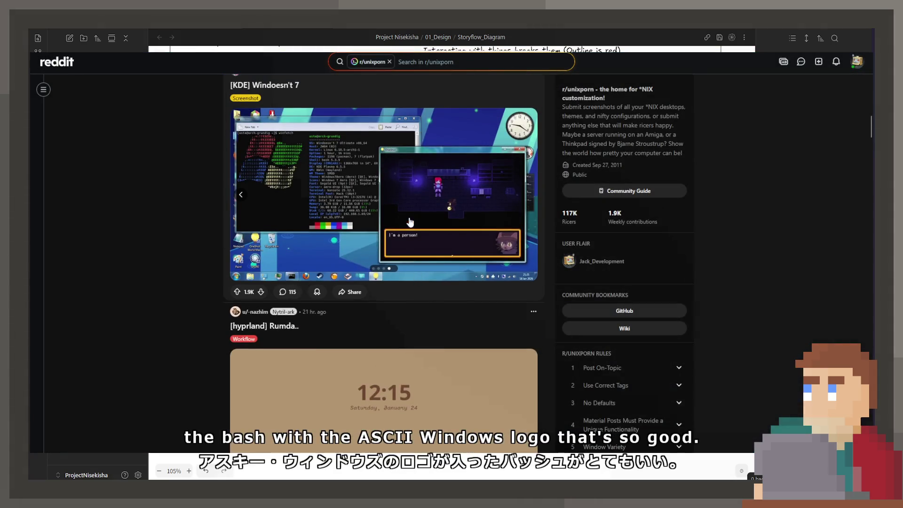
- Reopen the Windoesn't 7 gallery full-size and step back to the start menu screenshot
click(409, 222)
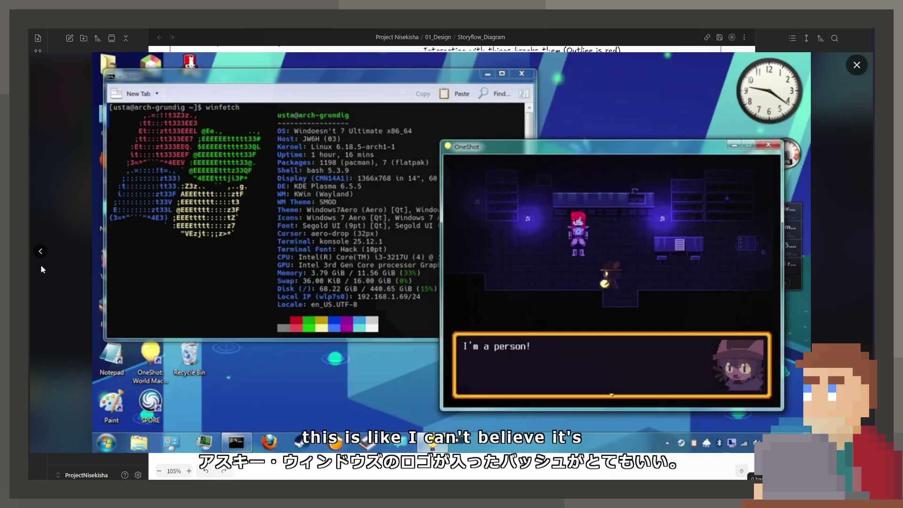
click(41, 250)
click(40, 251)
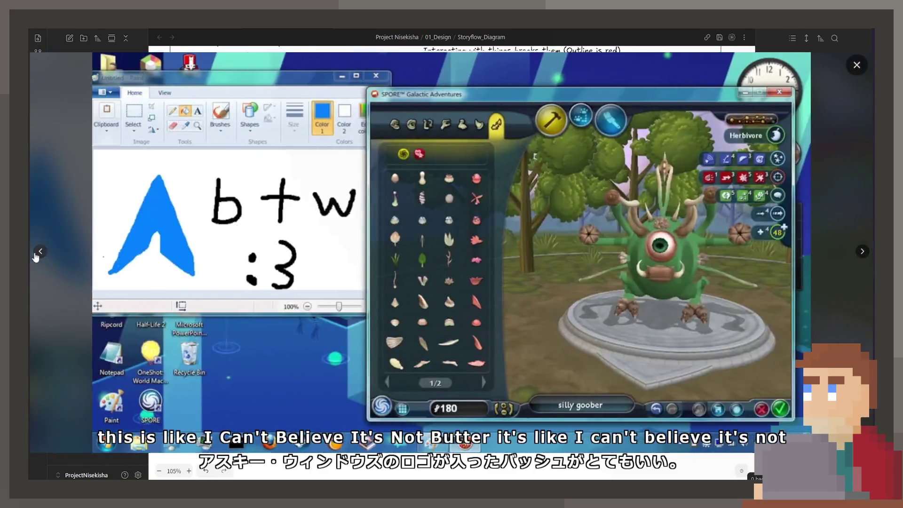
- Close the enlarged screenshot, read the Windoesn't 7 comments and go back to the feed
click(858, 66)
scroll(316, 179, up, 3)
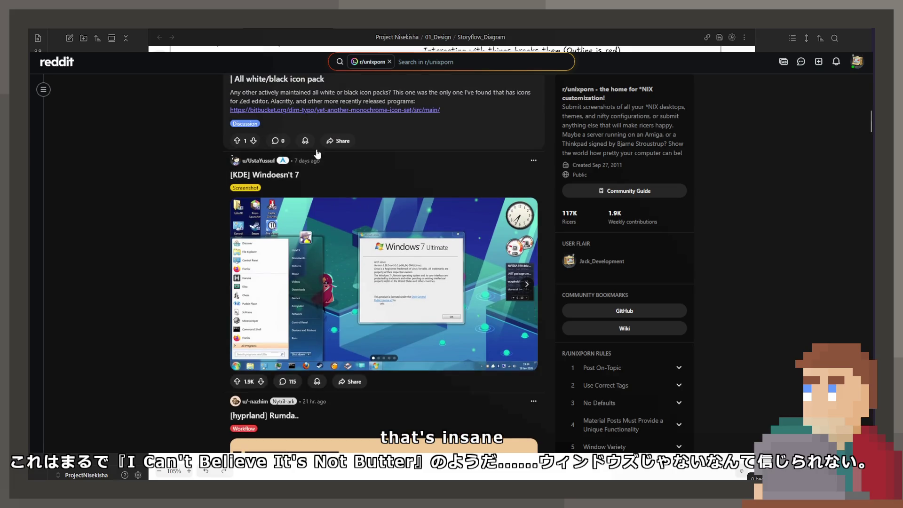
scroll(316, 212, down, 5)
scroll(311, 288, down, 5)
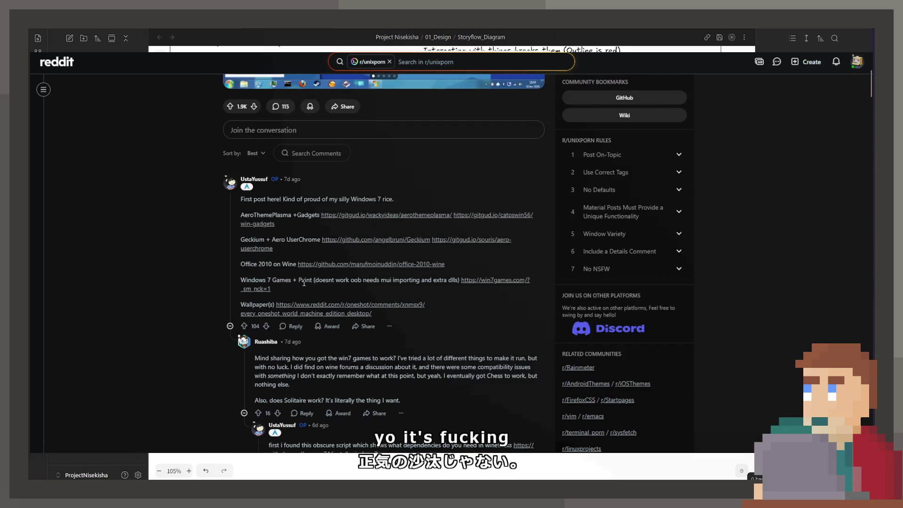
scroll(303, 284, down, 3)
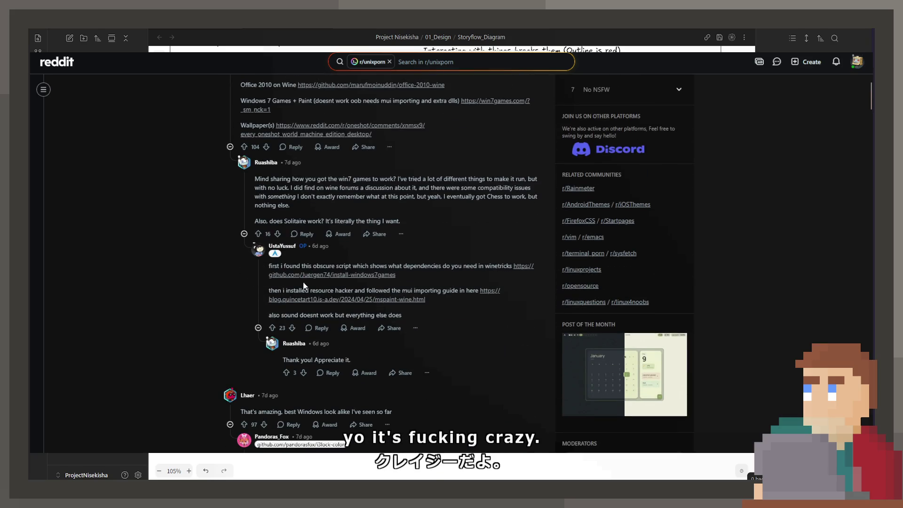
scroll(304, 284, down, 2)
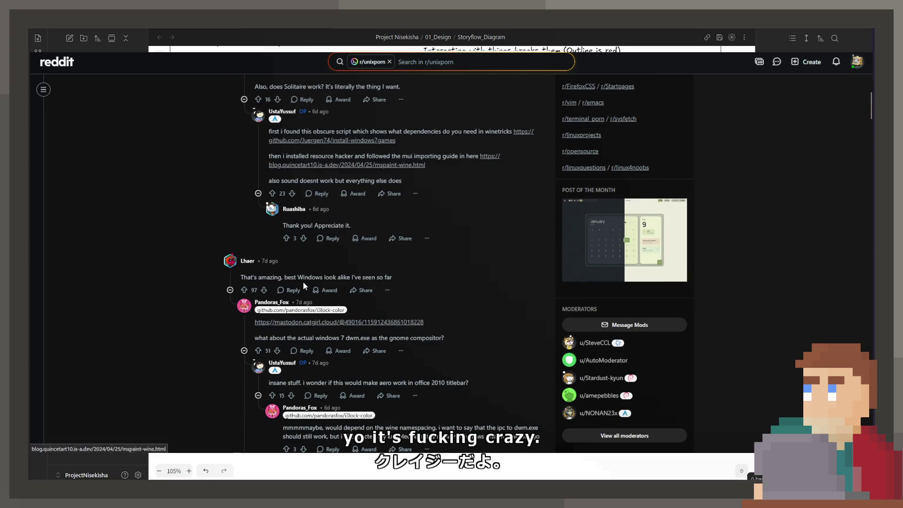
scroll(396, 301, down, 1)
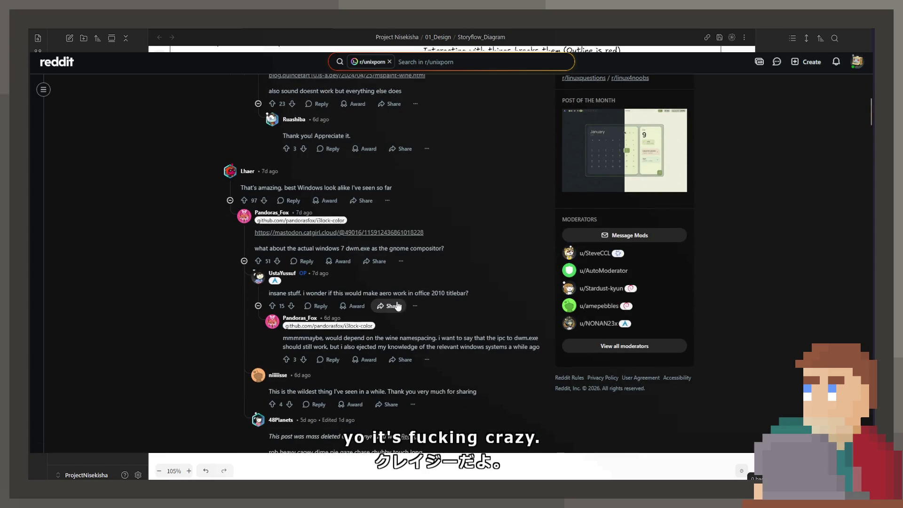
scroll(397, 304, down, 3)
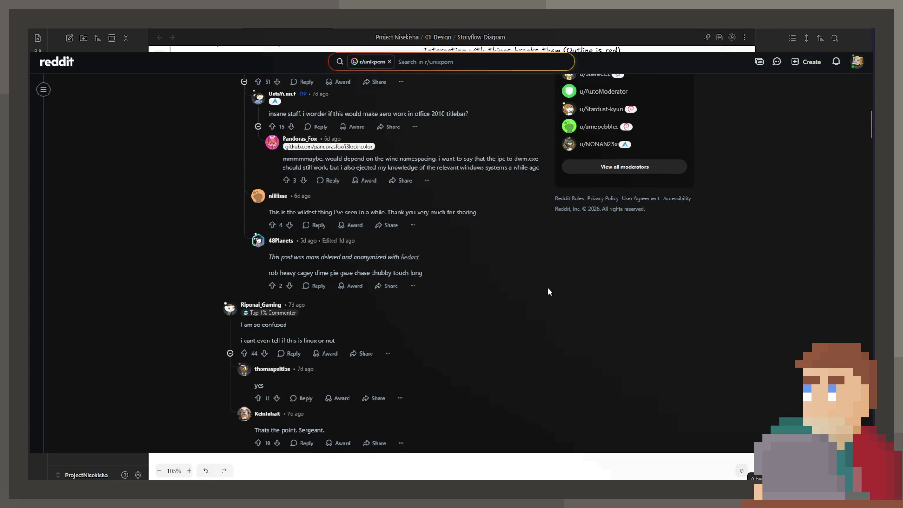
scroll(546, 287, down, 2)
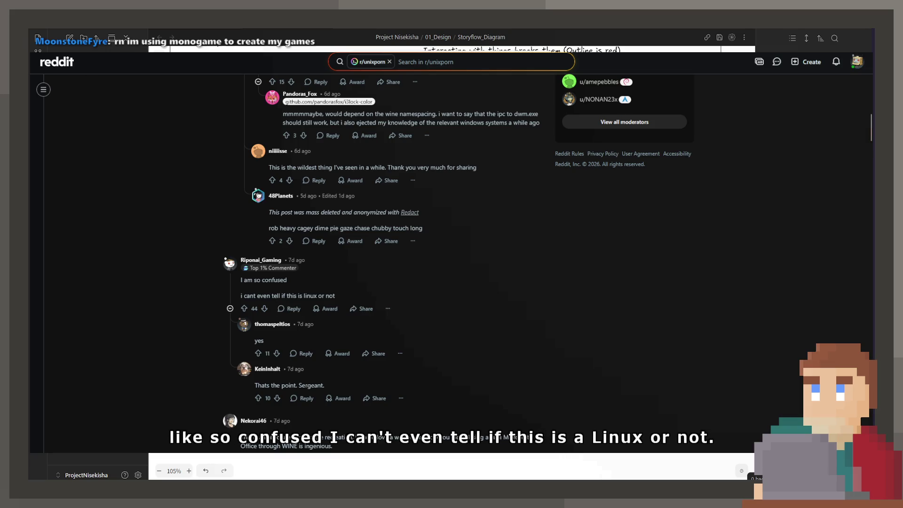
key(alt+Left)
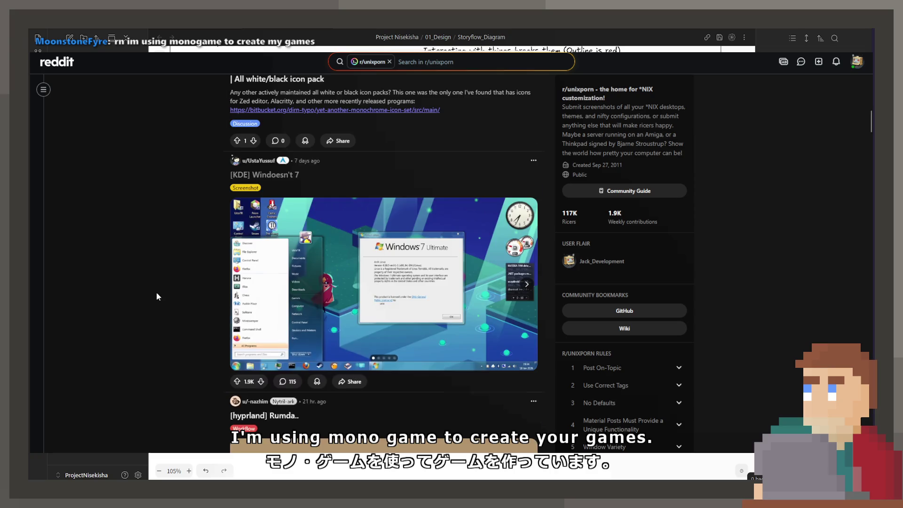
scroll(156, 292, down, 3)
scroll(156, 296, down, 3)
scroll(134, 285, down, 2)
scroll(141, 290, down, 4)
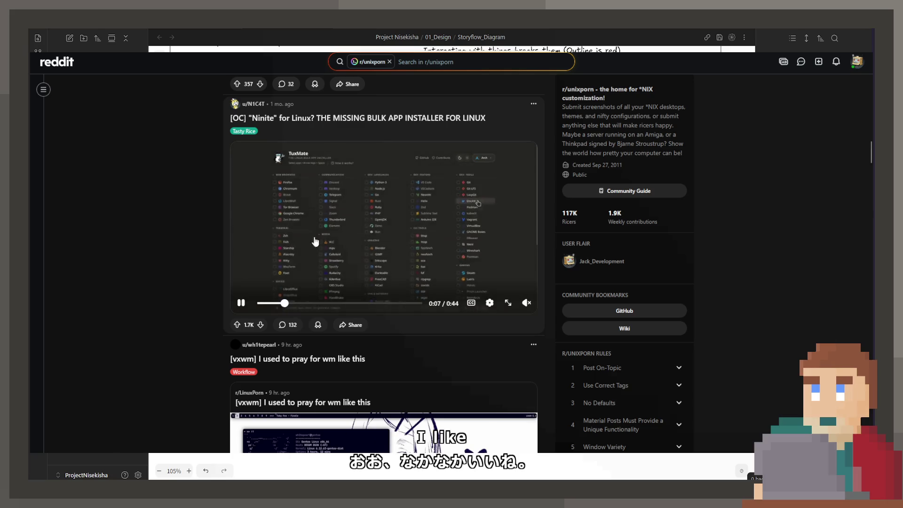
scroll(182, 281, down, 3)
scroll(182, 282, down, 4)
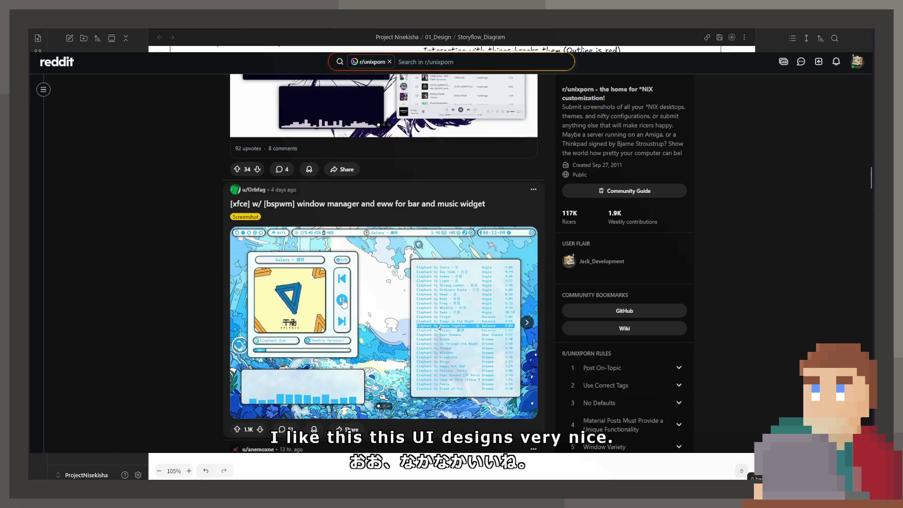
scroll(346, 292, down, 4)
scroll(345, 291, down, 2)
scroll(345, 291, up, 4)
scroll(382, 203, up, 1)
- Glance at the music player desktop screenshot full-size, then play the hex colour wallpaper video
click(381, 202)
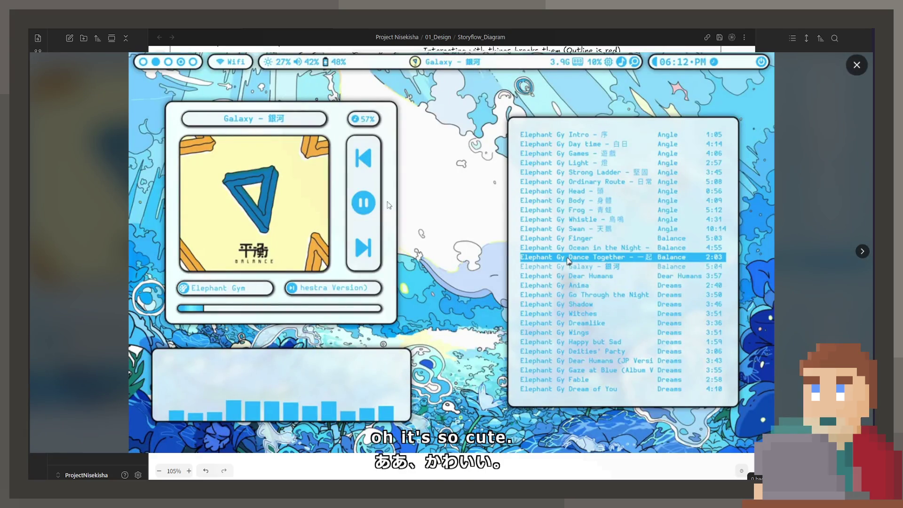
click(856, 65)
scroll(494, 226, down, 4)
scroll(463, 222, down, 4)
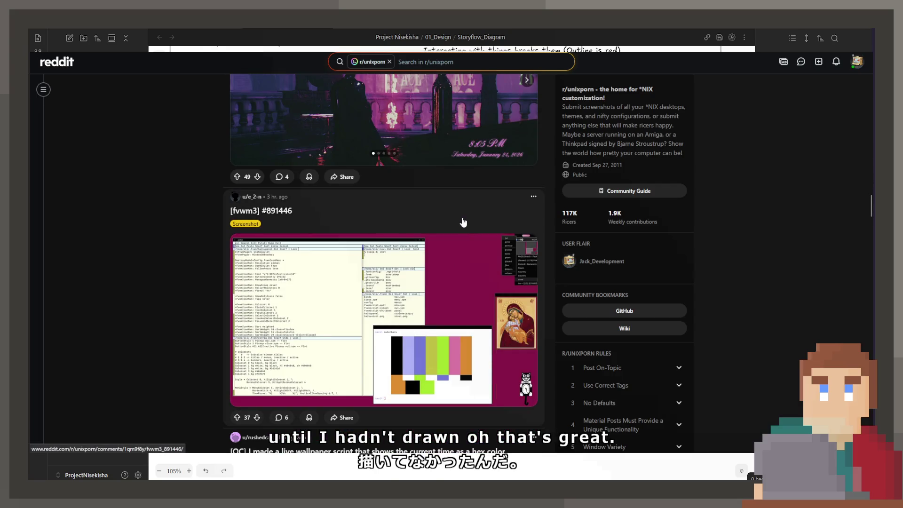
scroll(463, 222, down, 4)
scroll(463, 232, down, 3)
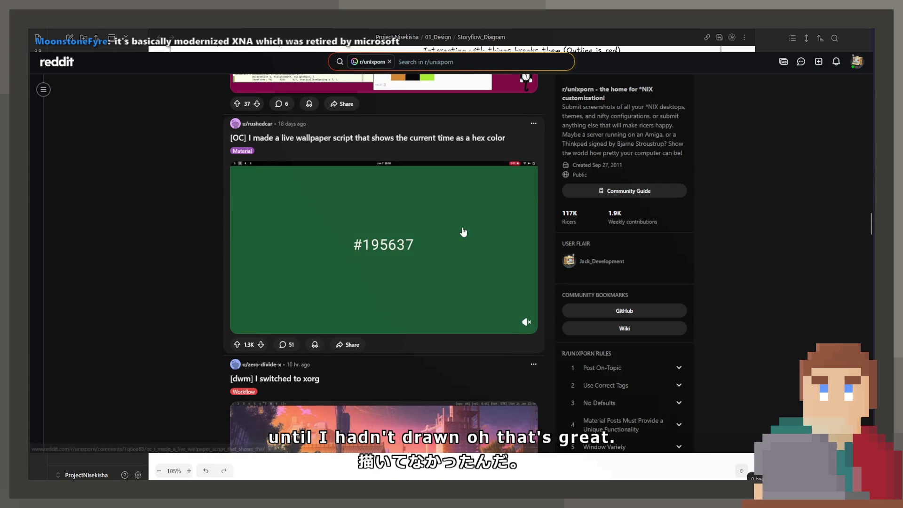
scroll(461, 220, down, 3)
scroll(461, 221, up, 3)
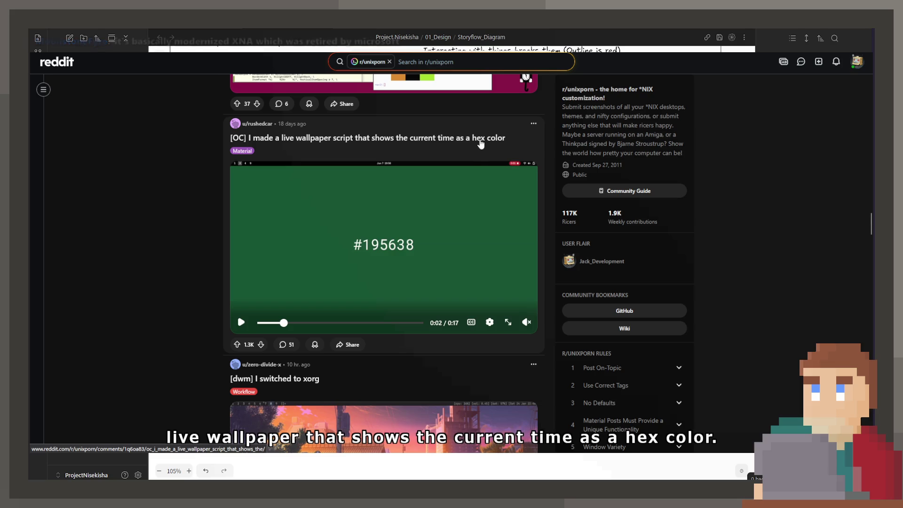
click(373, 264)
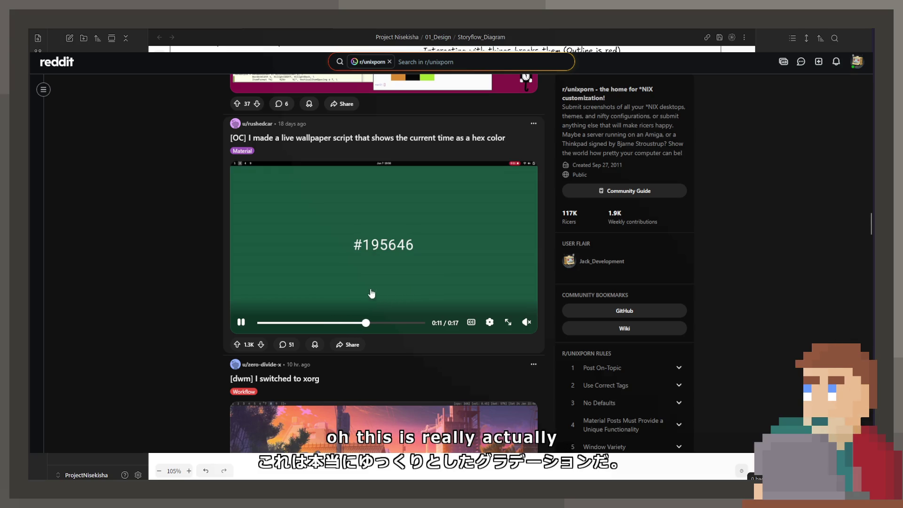
scroll(373, 295, down, 5)
scroll(371, 283, down, 5)
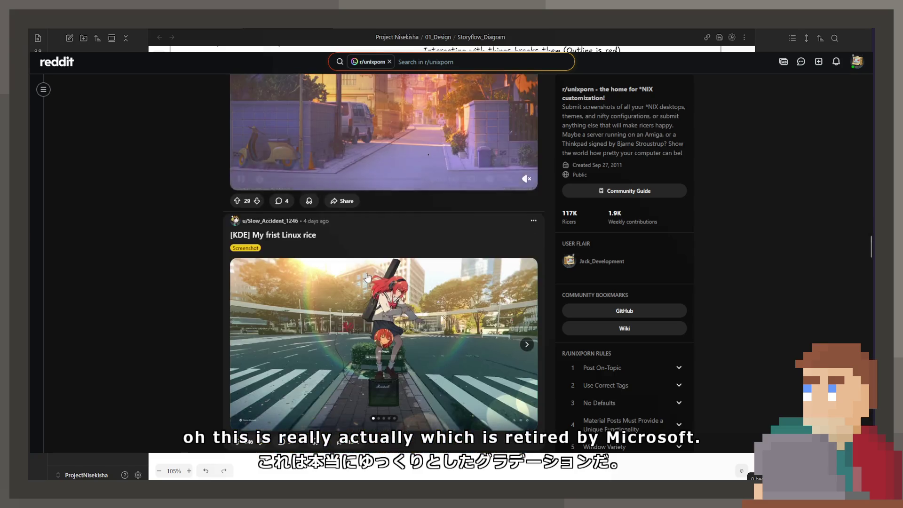
scroll(366, 278, up, 5)
- Play the 'I switched to xorg' video and show the KDE first-rice post's second screenshot
click(360, 275)
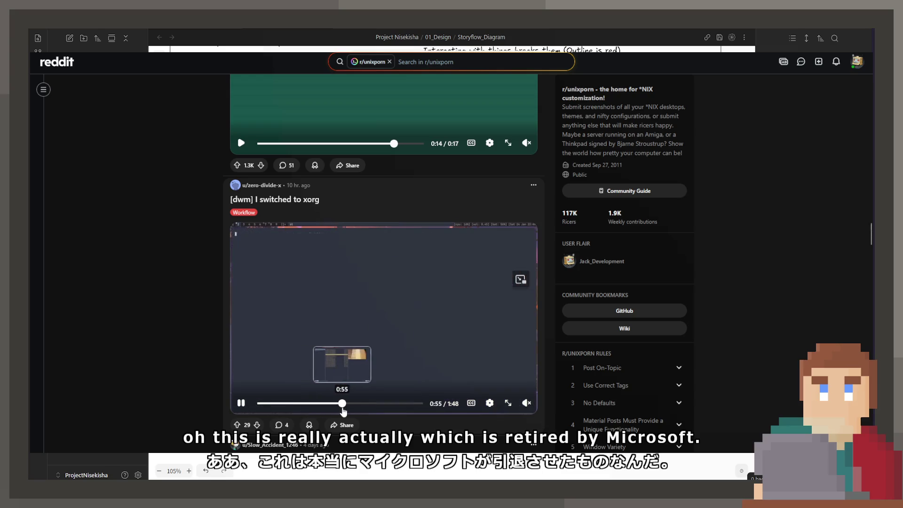
drag(307, 402, 373, 403)
scroll(420, 363, down, 4)
scroll(420, 363, down, 1)
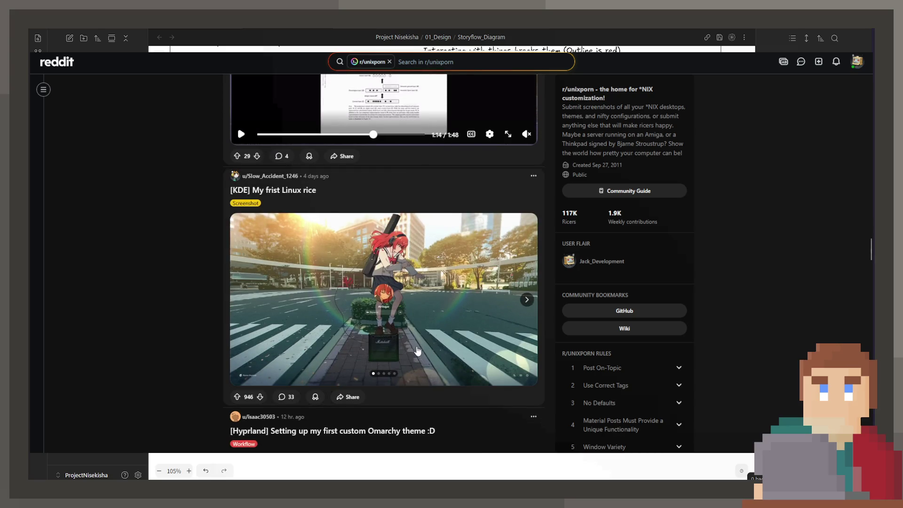
click(526, 300)
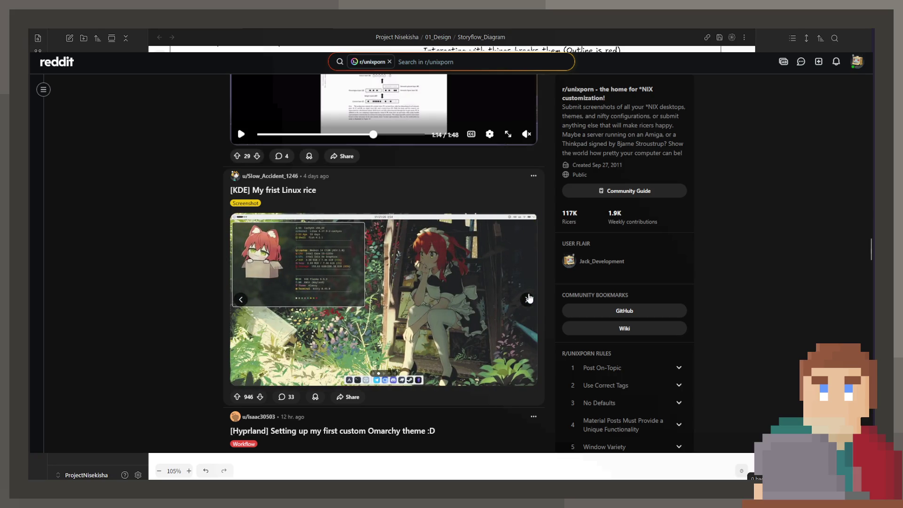
- View the KDE and TetOS screenshots full size, then switch back to the Obsidian diagram
click(327, 280)
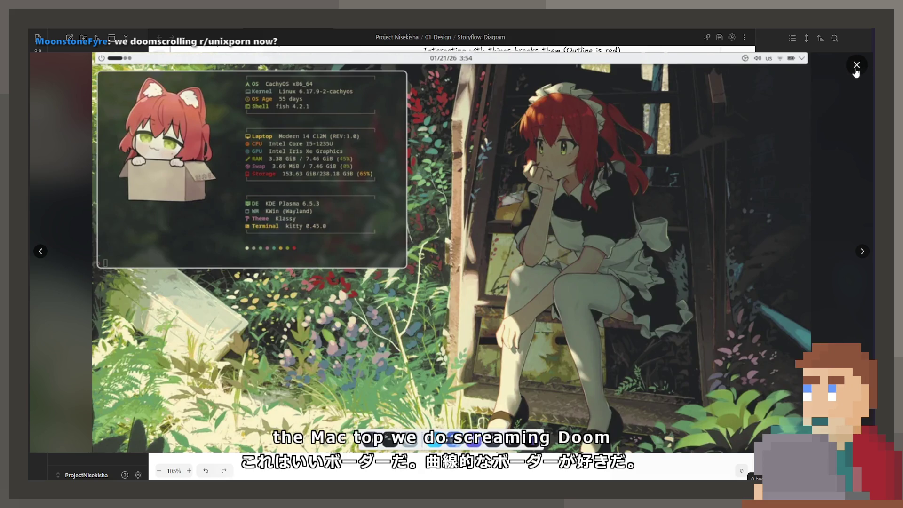
key(Escape)
scroll(381, 282, down, 5)
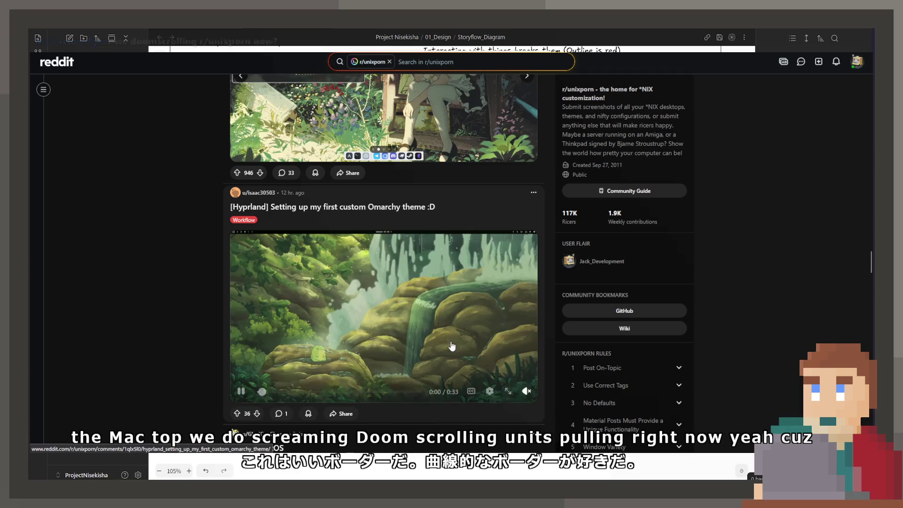
scroll(458, 335, down, 4)
scroll(457, 336, down, 5)
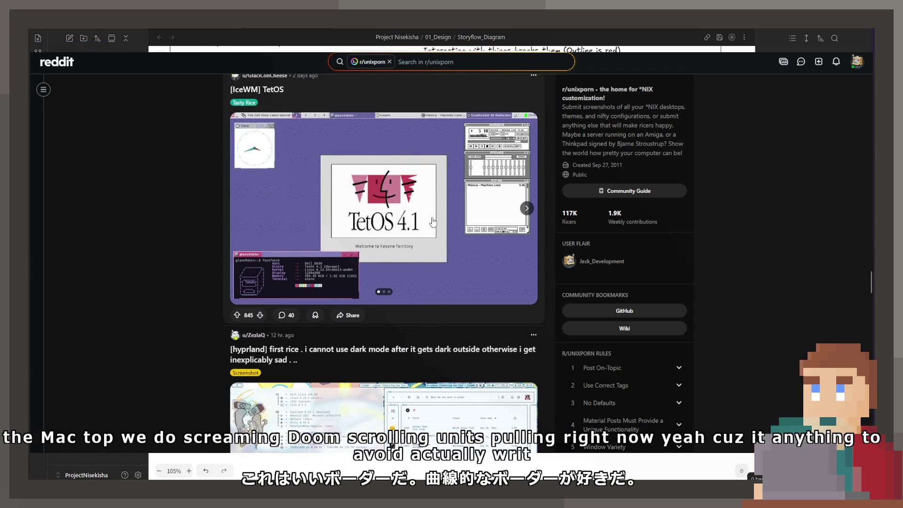
click(430, 215)
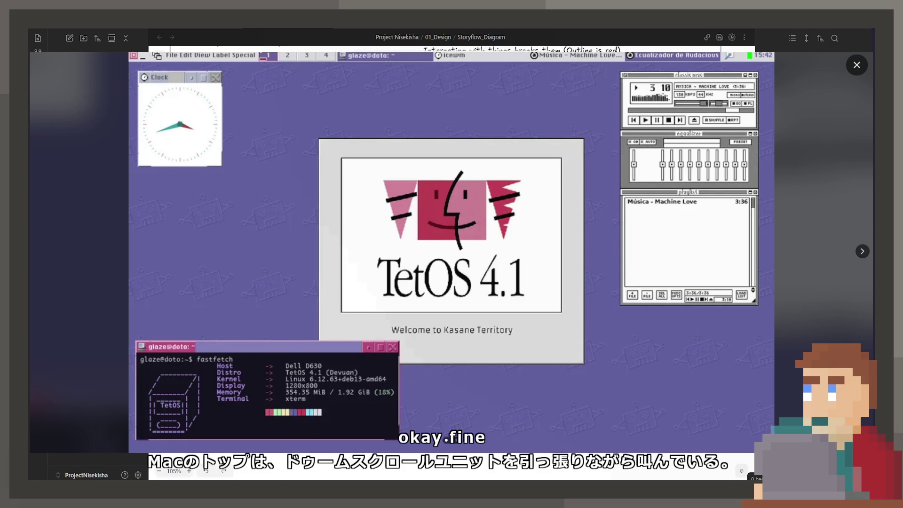
key(alt+Tab)
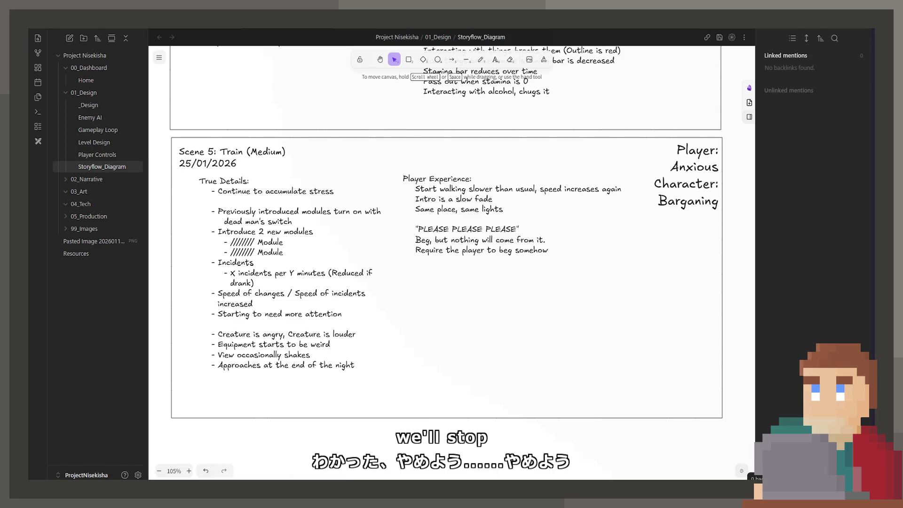
scroll(463, 278, up, 5)
scroll(463, 278, down, 6)
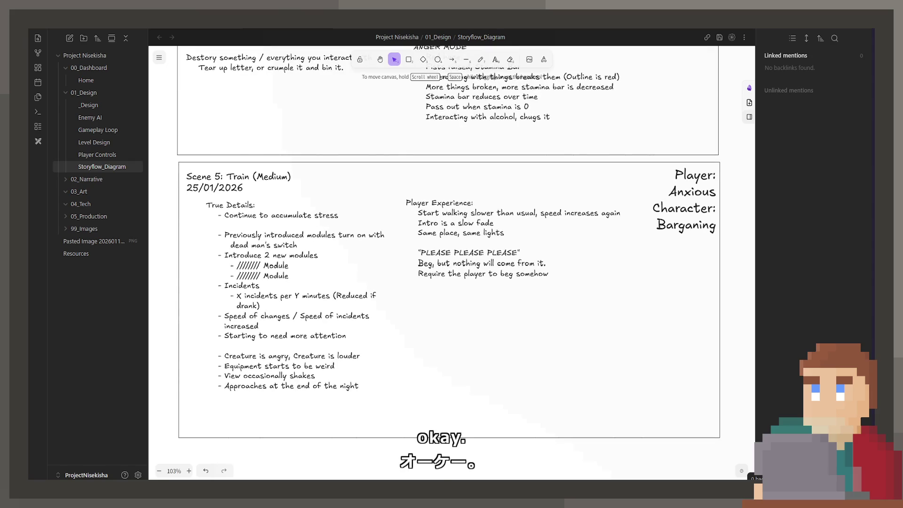
- Replace 'beg somehow' with 'bargain something' at the end of the Player Experience notes
click(551, 275)
click(567, 290)
double_click(557, 272)
click(560, 269)
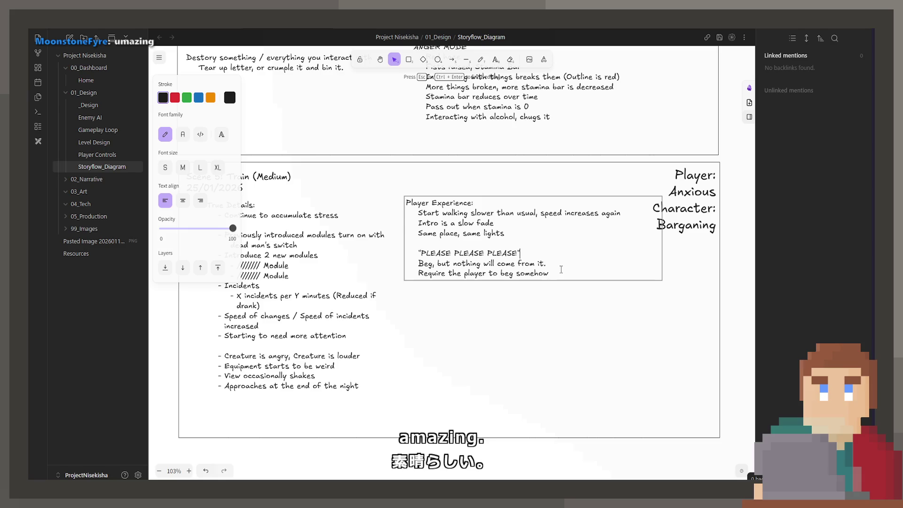
key(Up)
key(Up)
key(Down)
key(Down)
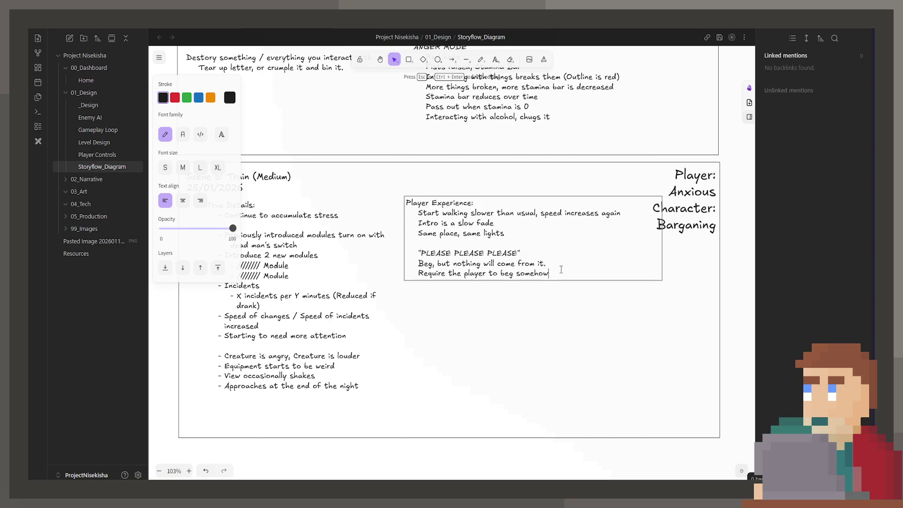
key(Down)
key(Return)
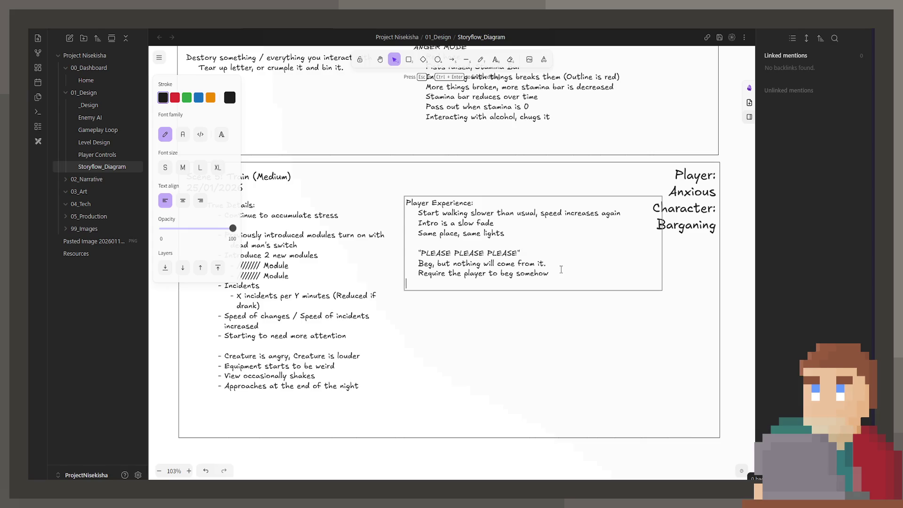
key(BackSpace)
key(BackSpace)
key(BackSpace)
key(BackSpace)
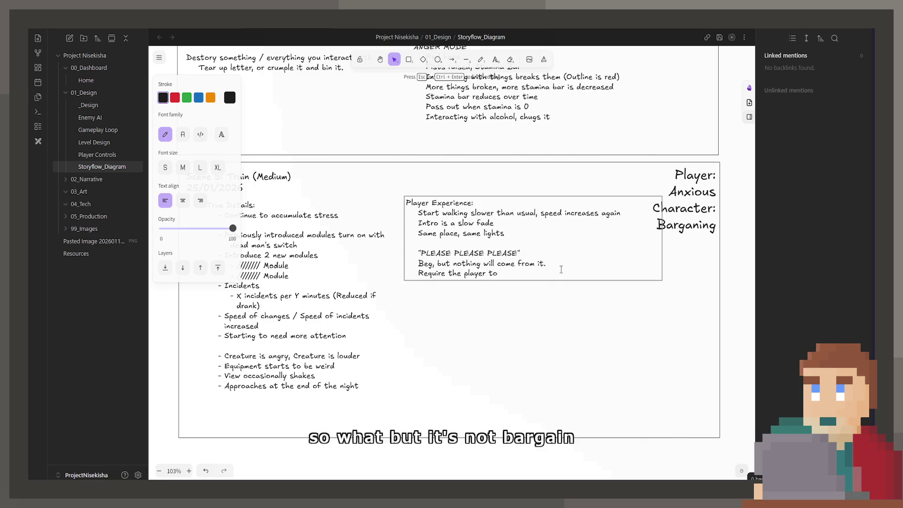
text(ba)
key(BackSpace)
text(rgain )
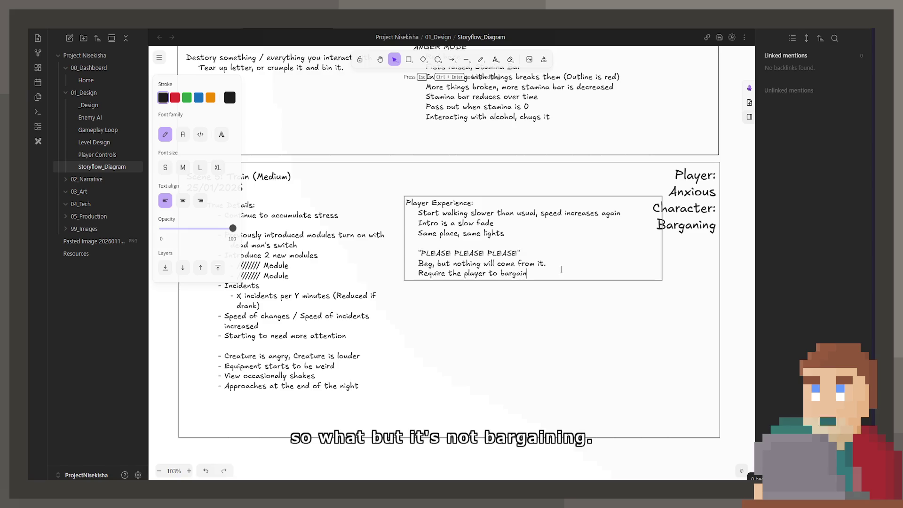
text(something)
- Add 'Sacrifice?' and 'Empty Promise' lines below the bargain line
key(Return)
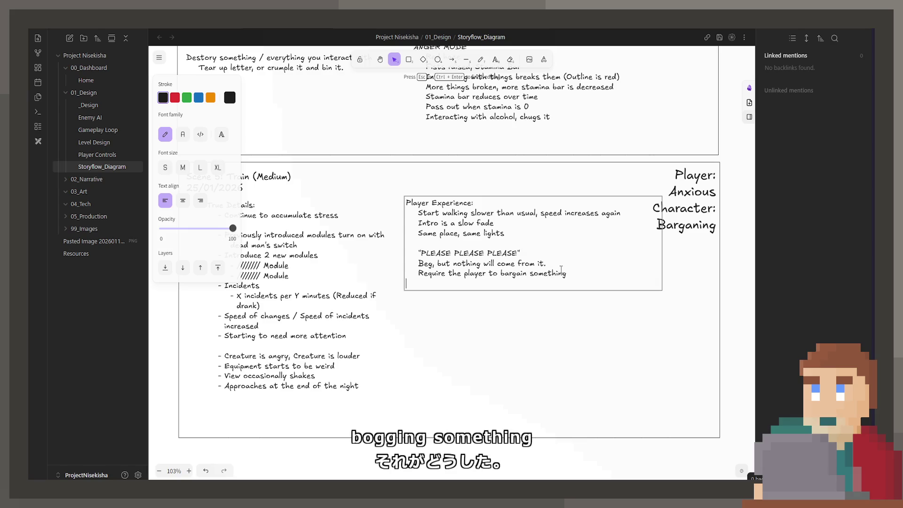
text(Sacrifice?)
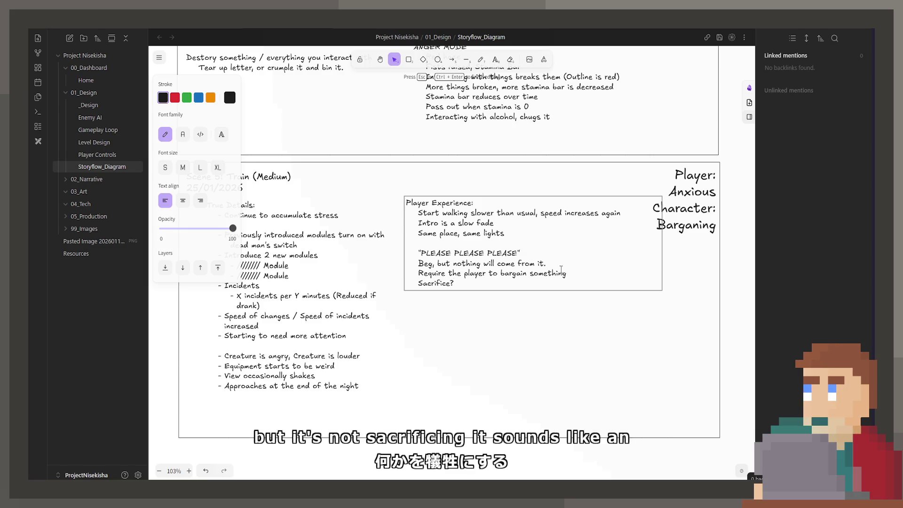
key(Return)
text(Emo)
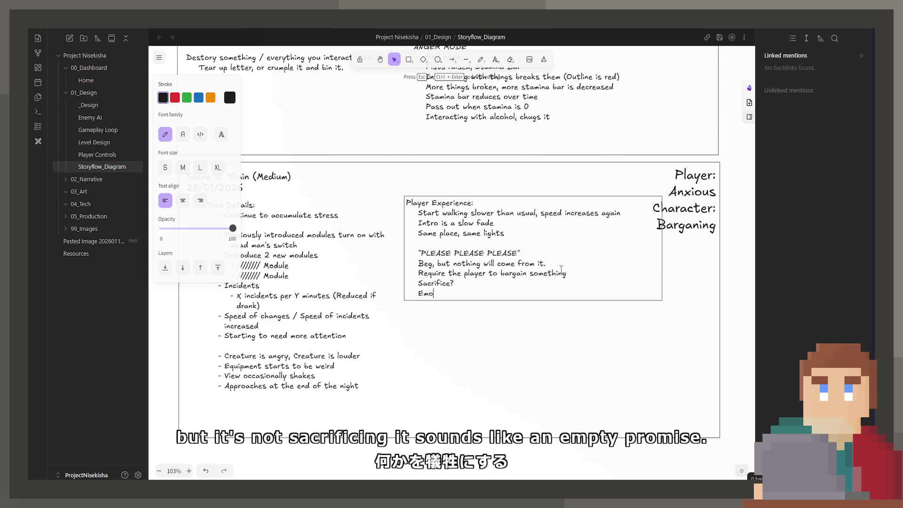
text(pty Promise)
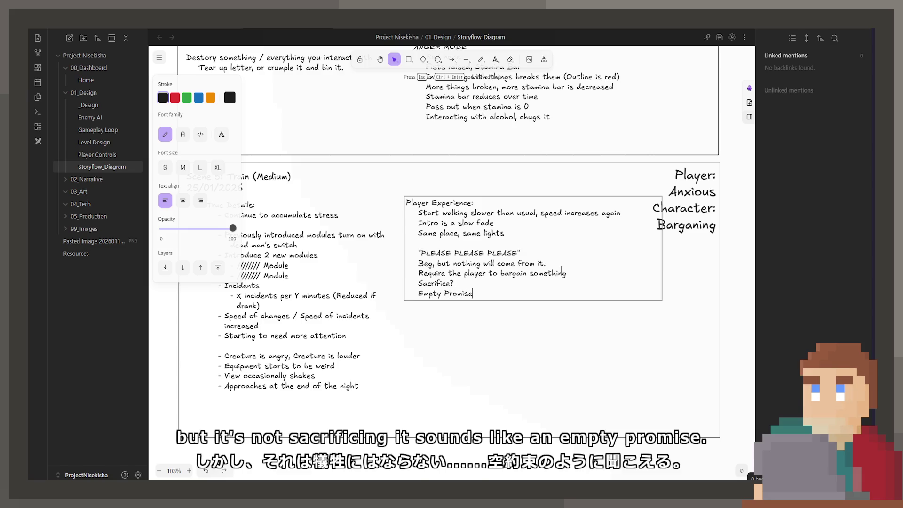
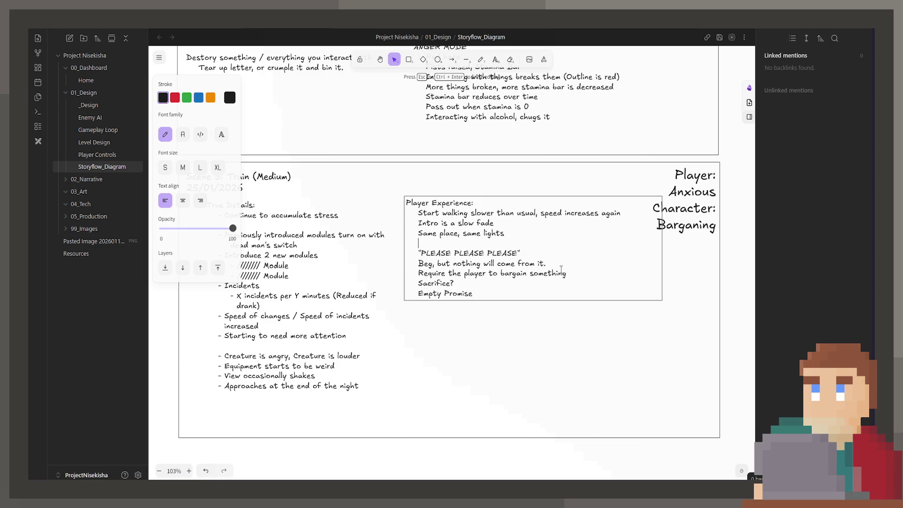
- Insert blank lines and a dashed 'FIGURE THIS OUT, STUPID' divider, trimmed to one line, above the reminder
key(Return)
key(Return)
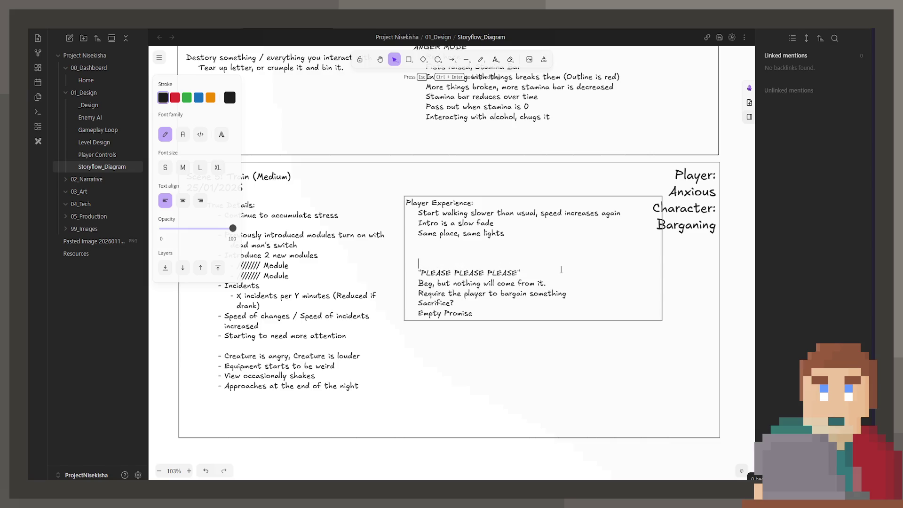
text(FIGURE THIS OUT, STUPID)
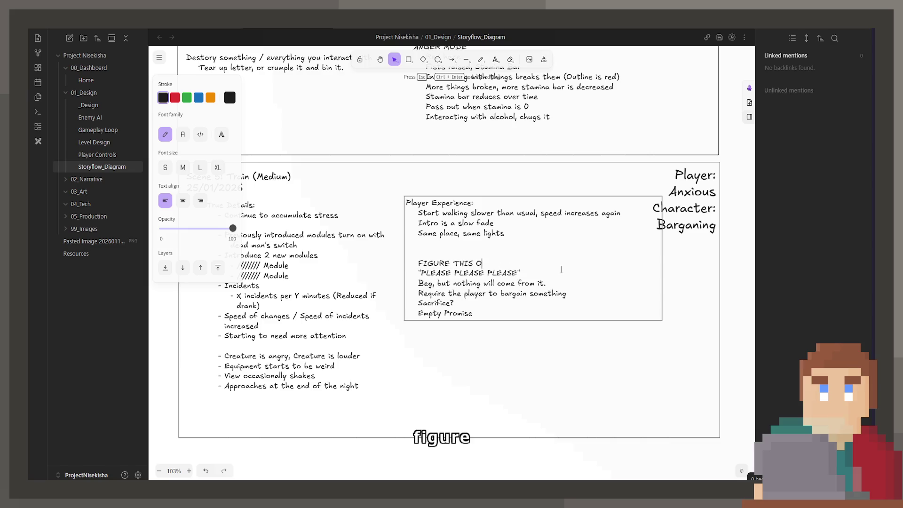
key(Return)
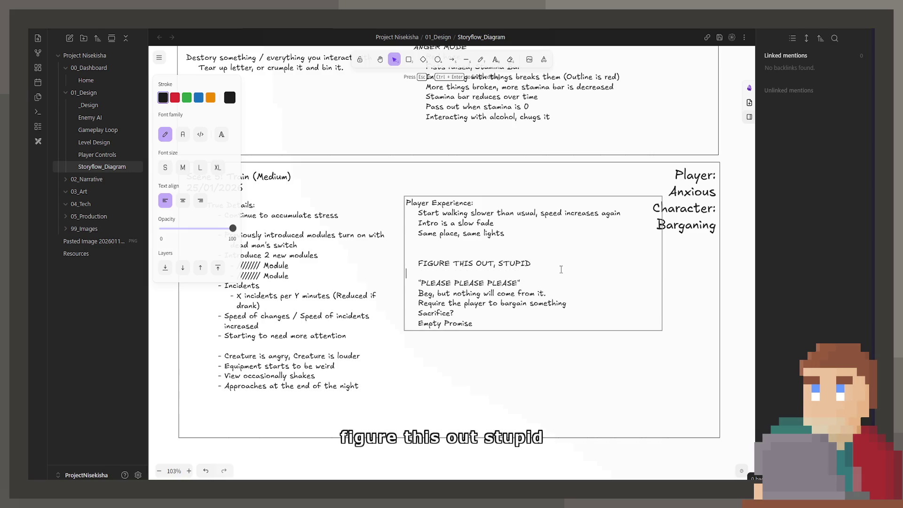
key(Up)
text(-)
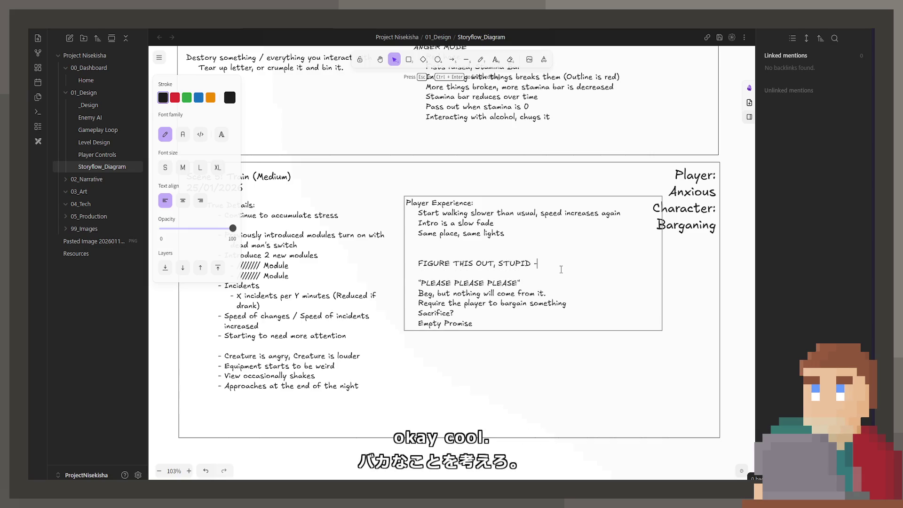
text(-------------)
key(ctrl+Left)
key(ctrl+Left)
key(ctrl+Left)
key(ctrl+Left)
key(Home)
key(Up)
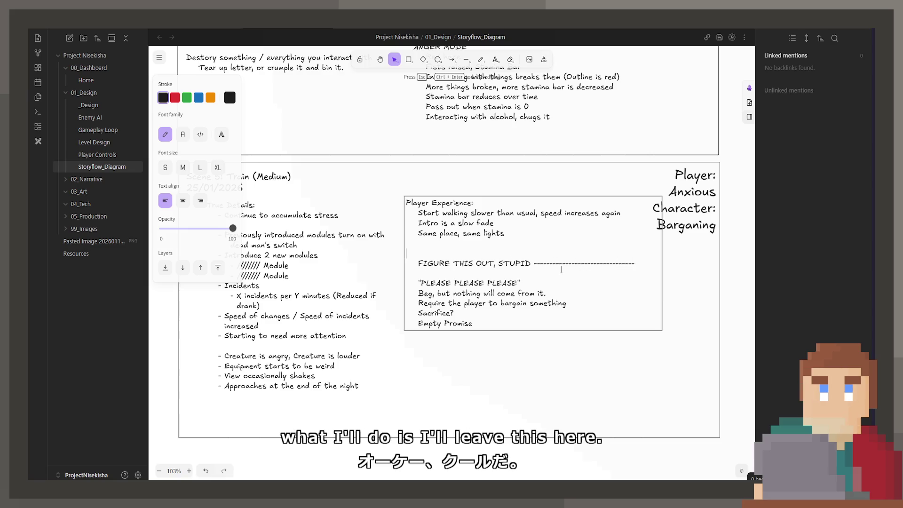
key(Delete)
key(Delete)
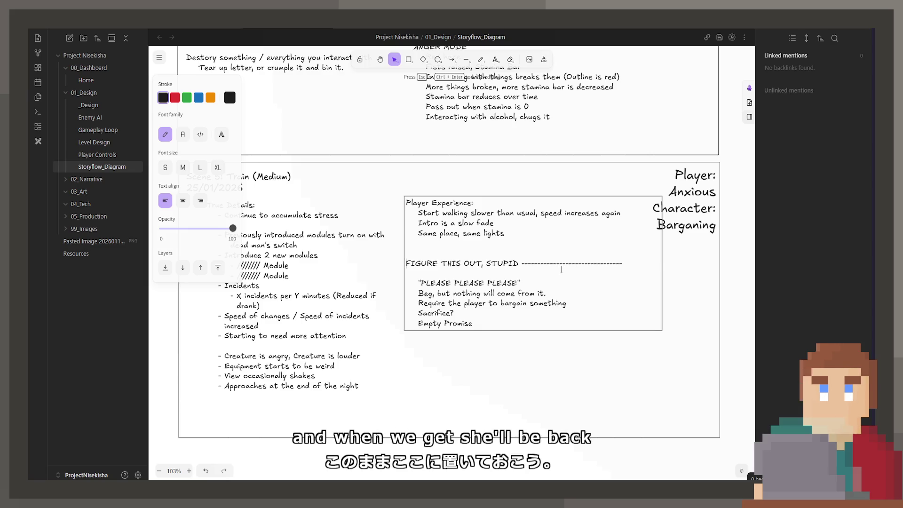
text(----------FIGURE)
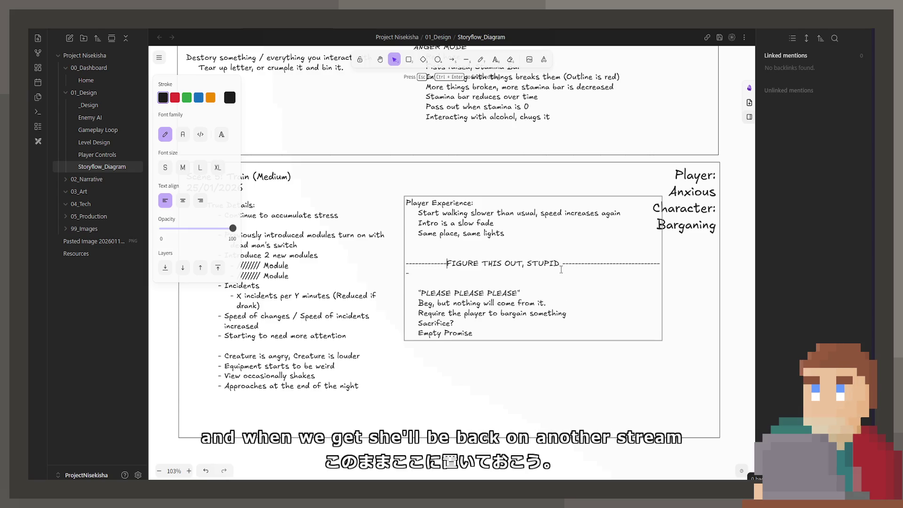
key(Delete)
key(Delete)
key(Delete)
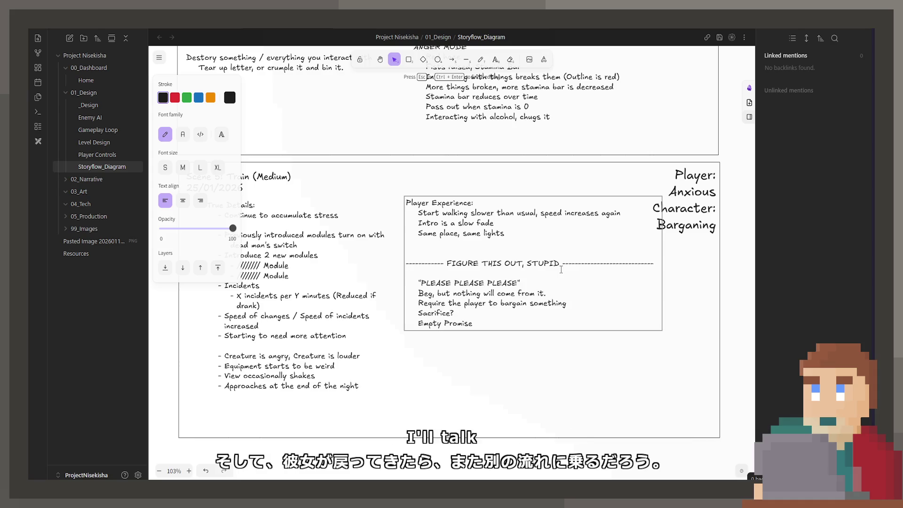
key(Escape)
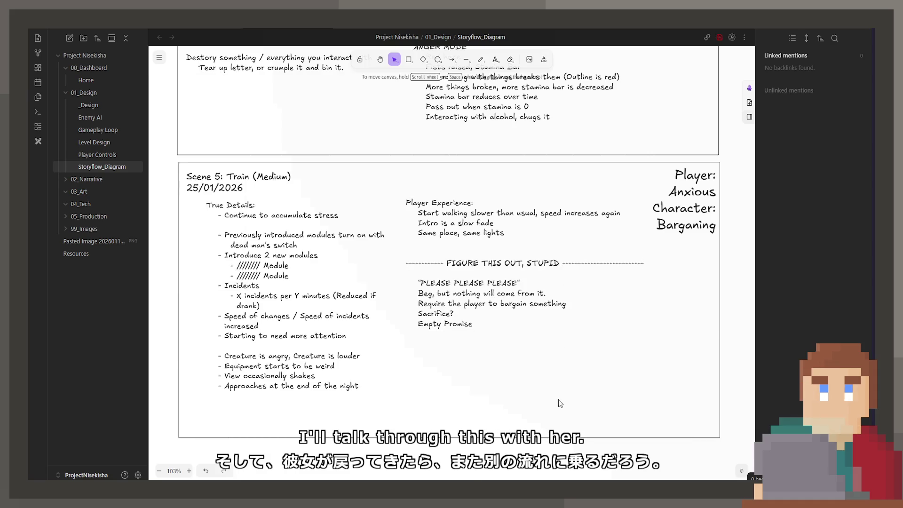
scroll(561, 402, down, 2)
scroll(430, 297, down, 3)
scroll(389, 247, up, 3)
- Duplicate the whole Scene 4 card and place the copy below Scene 5
click(347, 186)
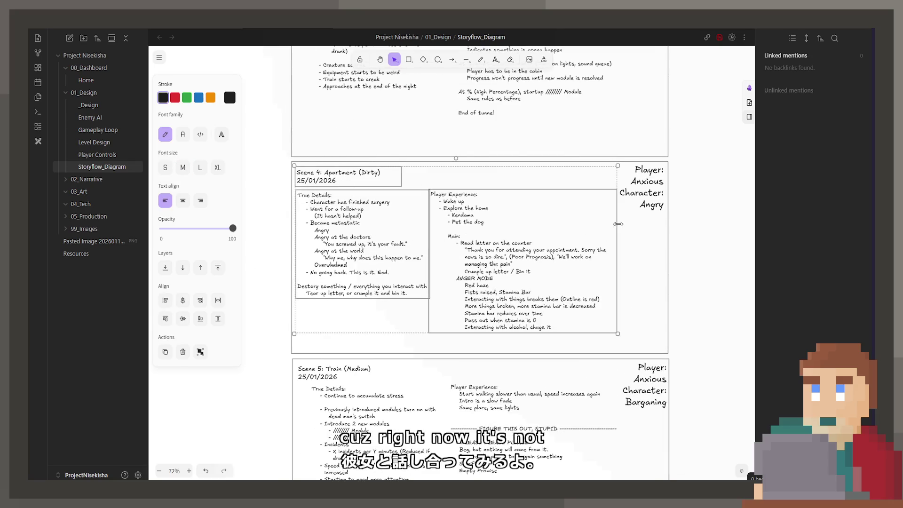
click(670, 255)
mouse_move(434, 312)
mouse_down()
mouse_move(543, 452)
mouse_move(545, 441)
mouse_up()
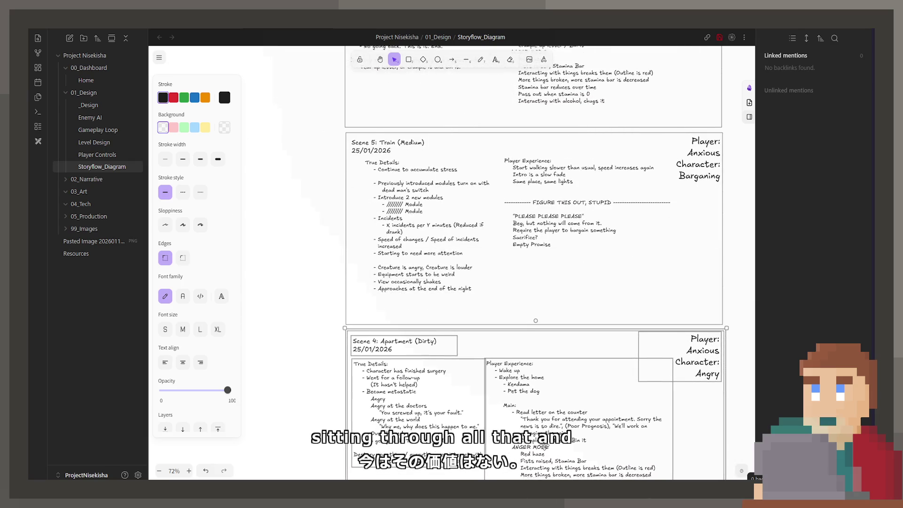
- Retitle the copy 'Scene 6: Apartment (Destoryed)' and select its True Details text for rewriting
double_click(385, 336)
click(377, 338)
key(BackSpace)
text(6)
double_click(423, 339)
text(Destoryed)
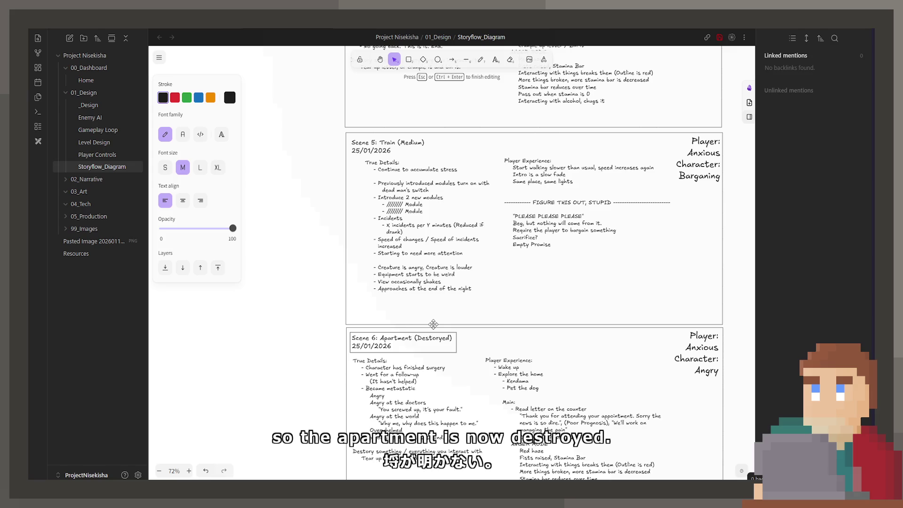
scroll(433, 324, down, 3)
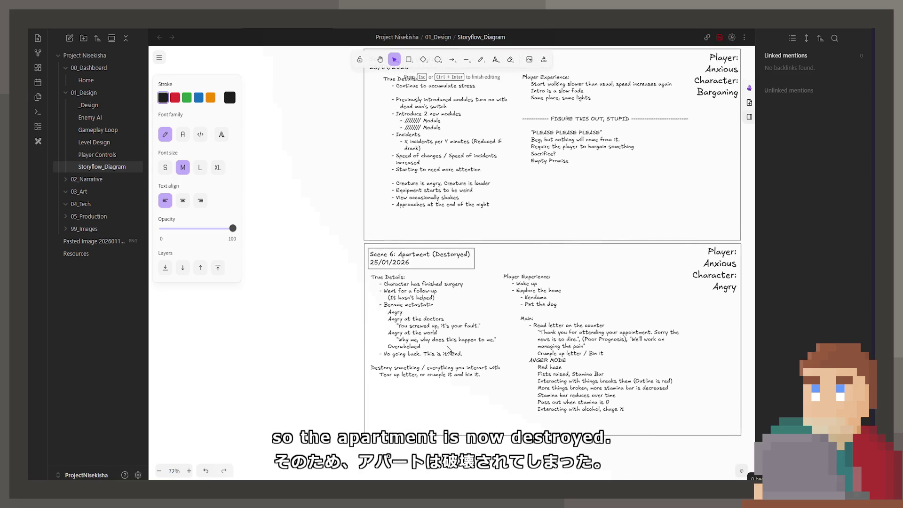
scroll(447, 351, up, 3)
double_click(437, 318)
drag(512, 397, 360, 261)
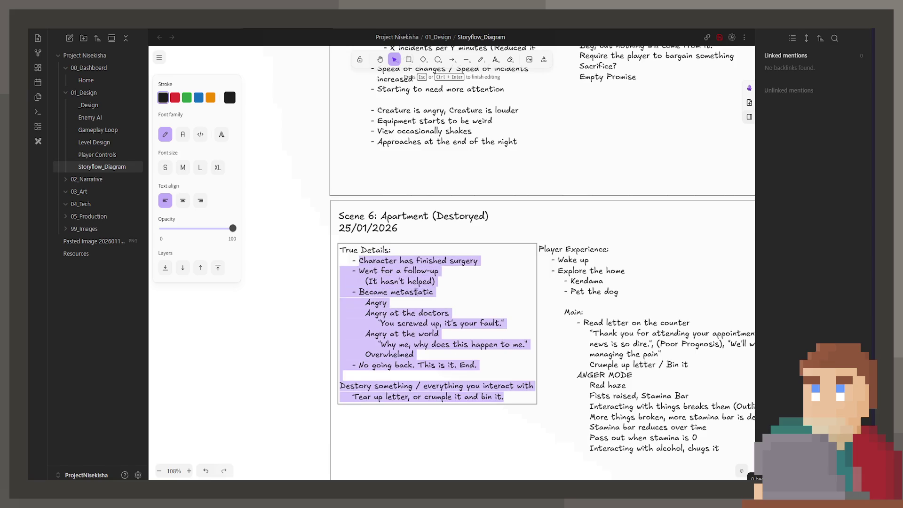
scroll(514, 259, down, 5)
scroll(514, 260, down, 3)
scroll(513, 260, up, 4)
scroll(514, 260, up, 3)
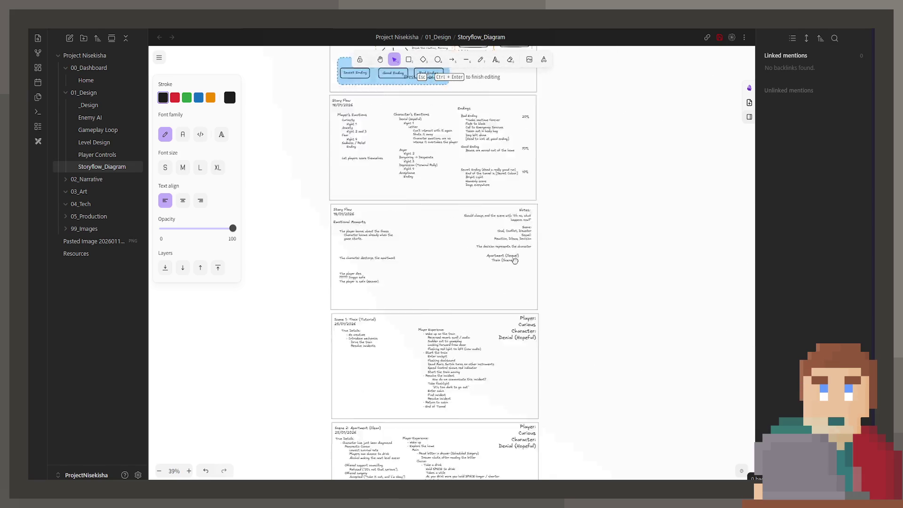
scroll(514, 259, up, 5)
scroll(494, 353, up, 3)
scroll(490, 379, up, 3)
scroll(492, 380, down, 2)
scroll(432, 373, up, 2)
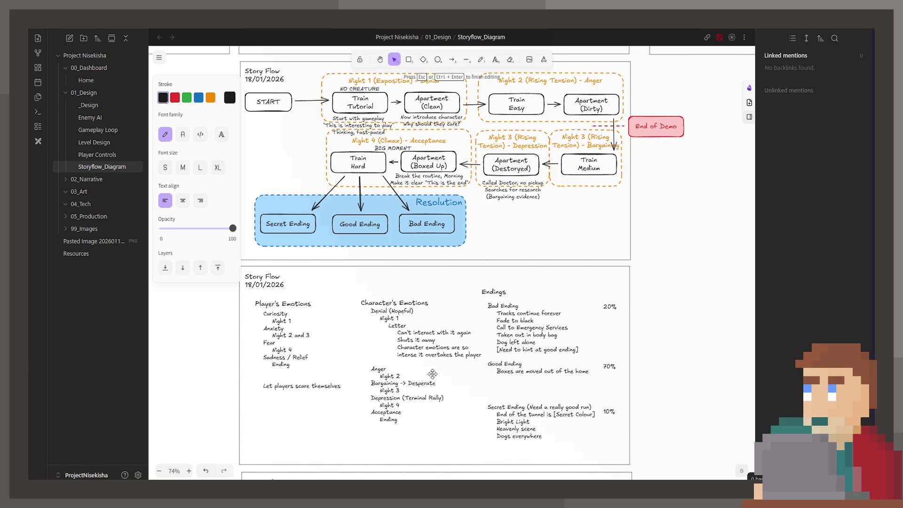
scroll(496, 272, down, 5)
scroll(496, 296, down, 5)
scroll(498, 332, down, 5)
scroll(499, 368, down, 4)
scroll(499, 369, down, 5)
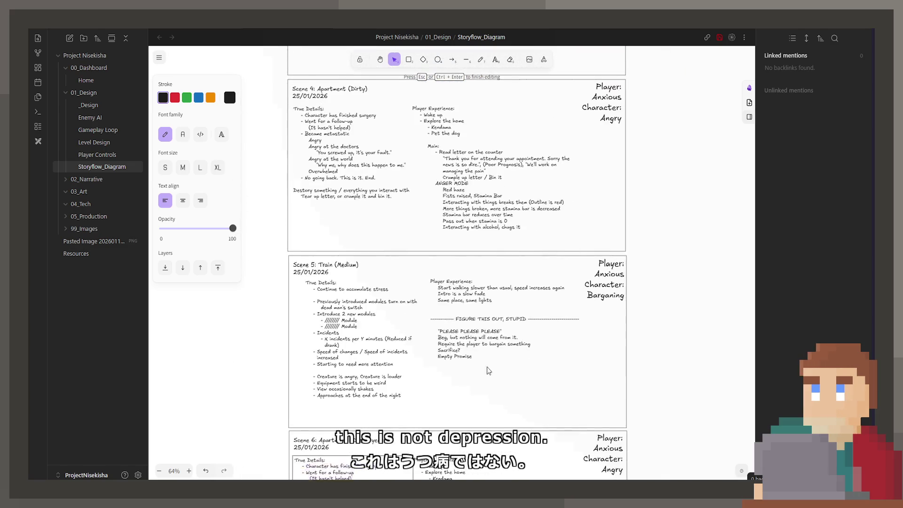
scroll(499, 369, down, 5)
- Replace 'Angry' with 'Depression' in Scene 6's Character label
click(600, 180)
double_click(611, 198)
text(Depr)
text(ession)
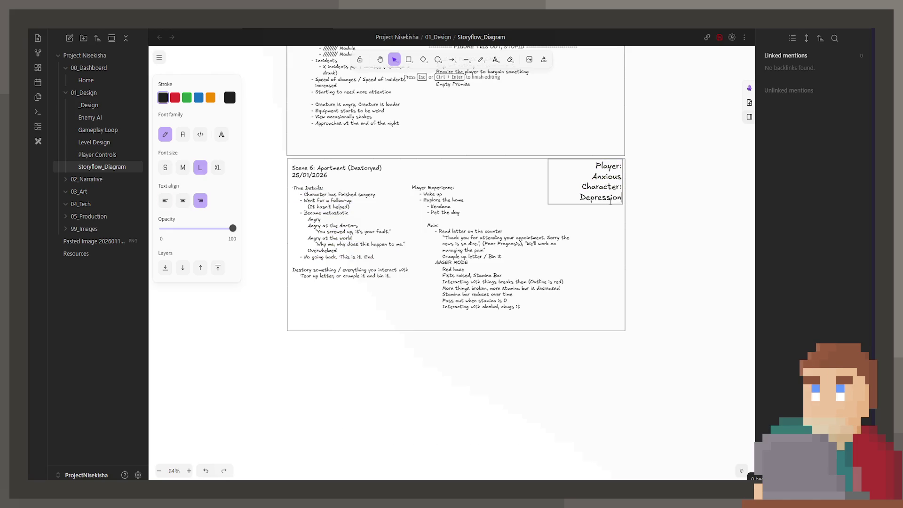
scroll(494, 247, up, 3)
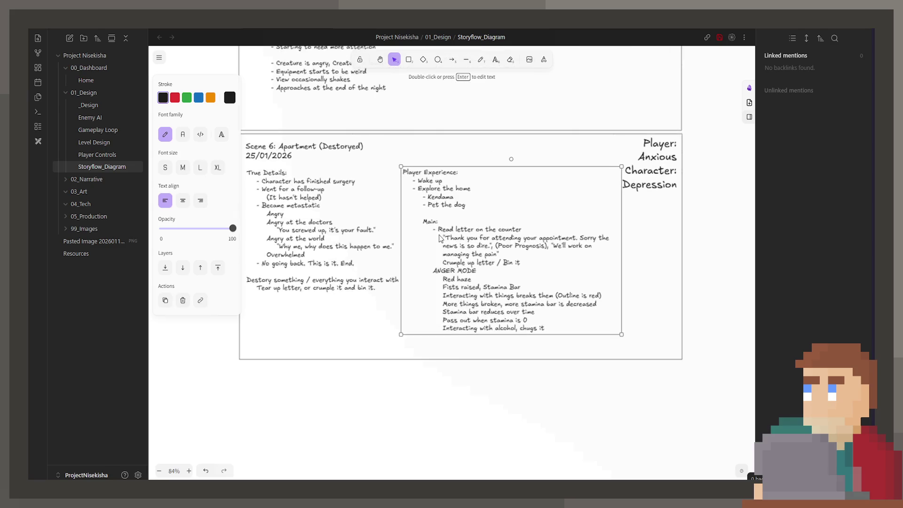
- Rewrite True Details as bullets 'Character has destroyed their home' and 'Given up.'
double_click(400, 267)
click(419, 311)
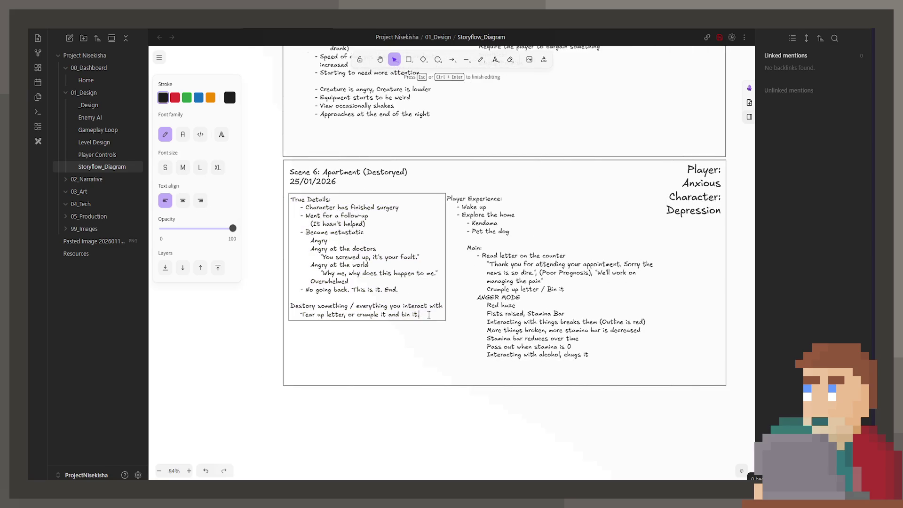
key(ctrl+a)
text(Character has )
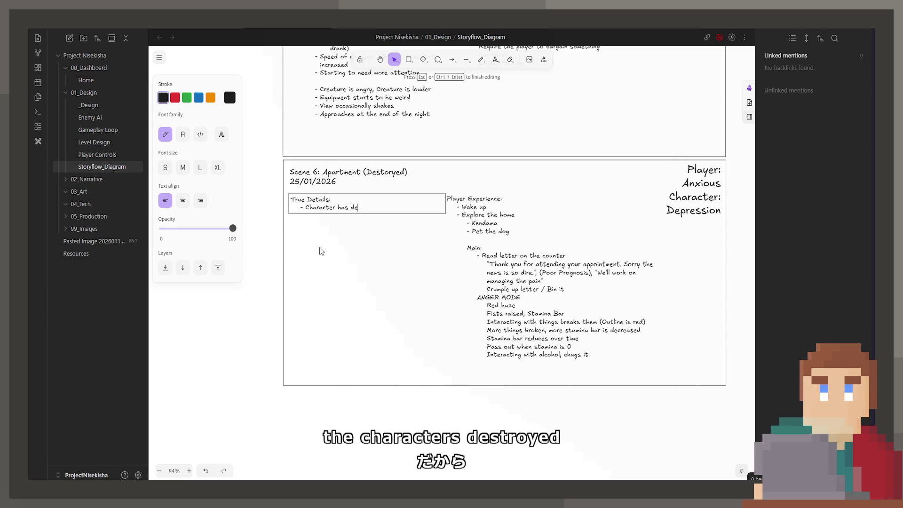
text(destroyed their home)
key(Return)
text(- )
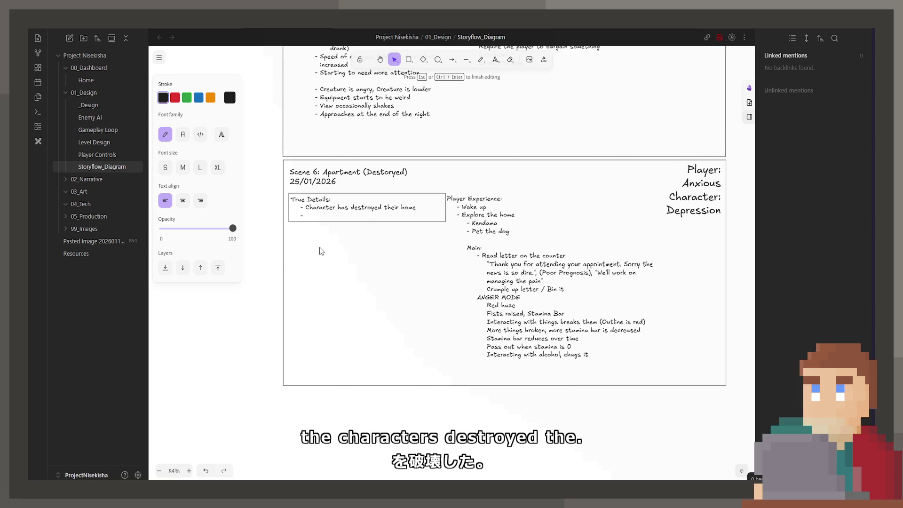
text(Given up.)
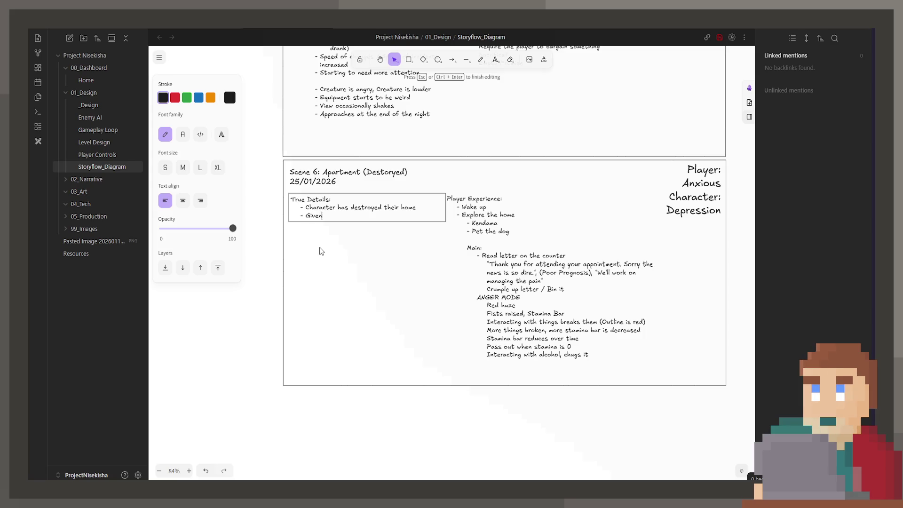
key(Return)
text(-)
key(BackSpace)
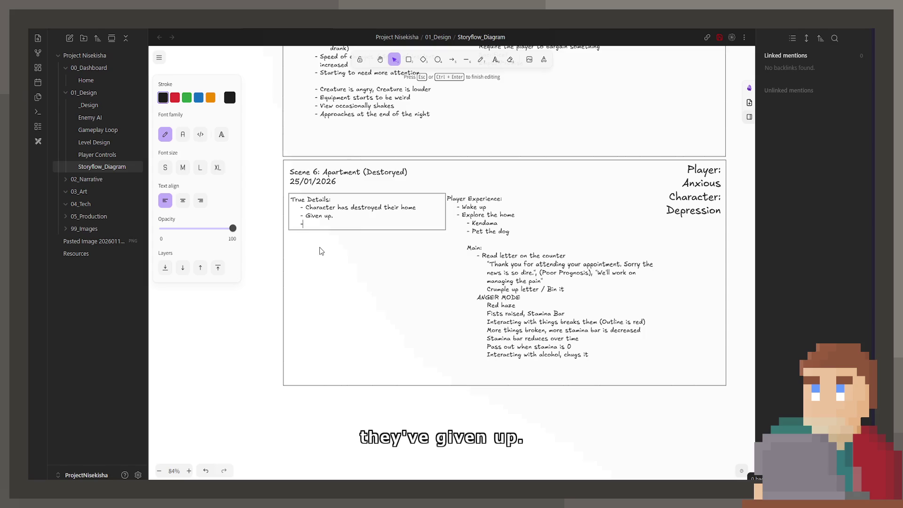
text(-)
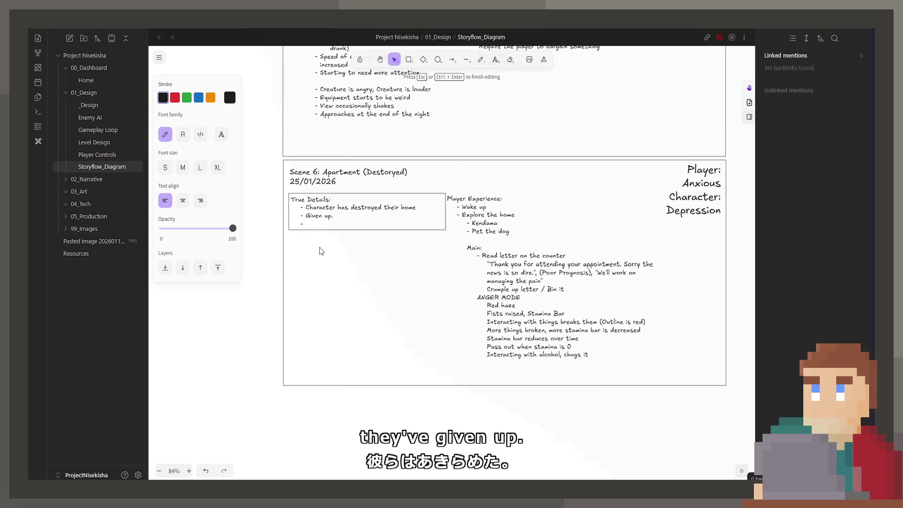
key(Escape)
scroll(437, 212, down, 5)
scroll(494, 317, down, 5)
scroll(545, 282, down, 5)
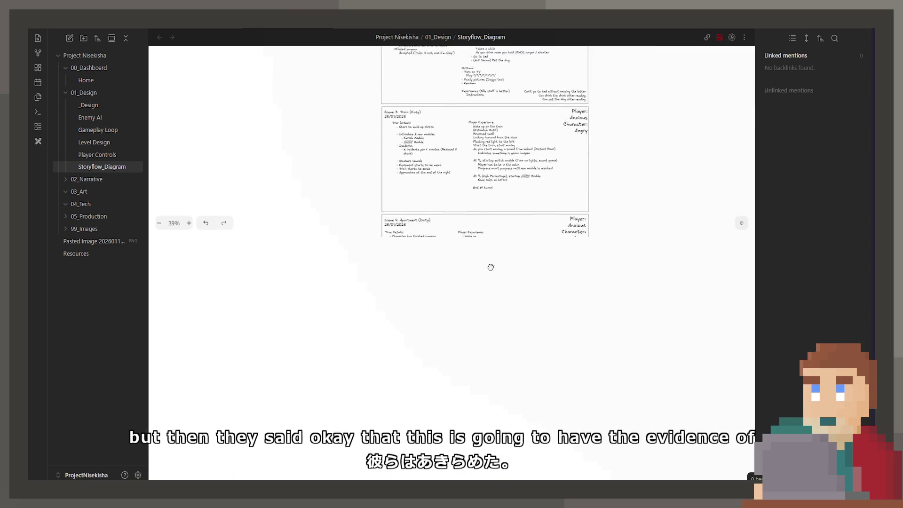
scroll(600, 212, down, 5)
scroll(302, 75, down, 5)
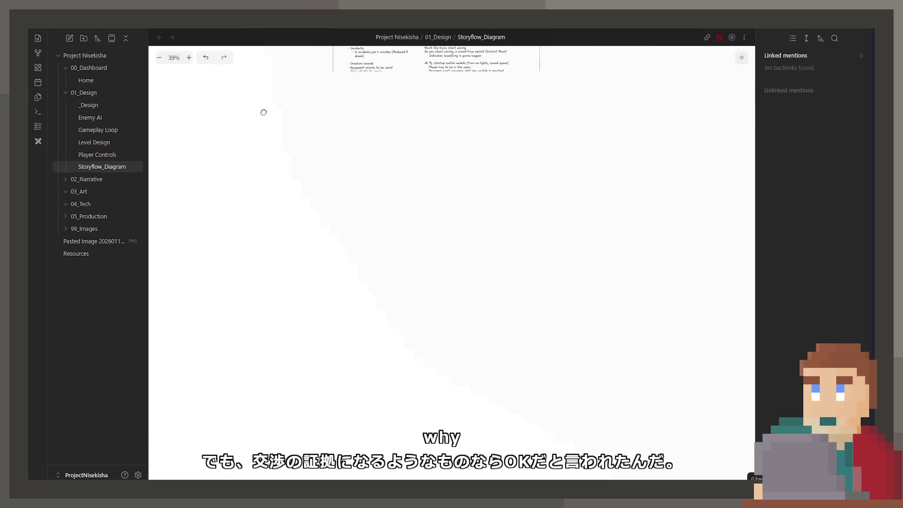
scroll(310, 120, down, 5)
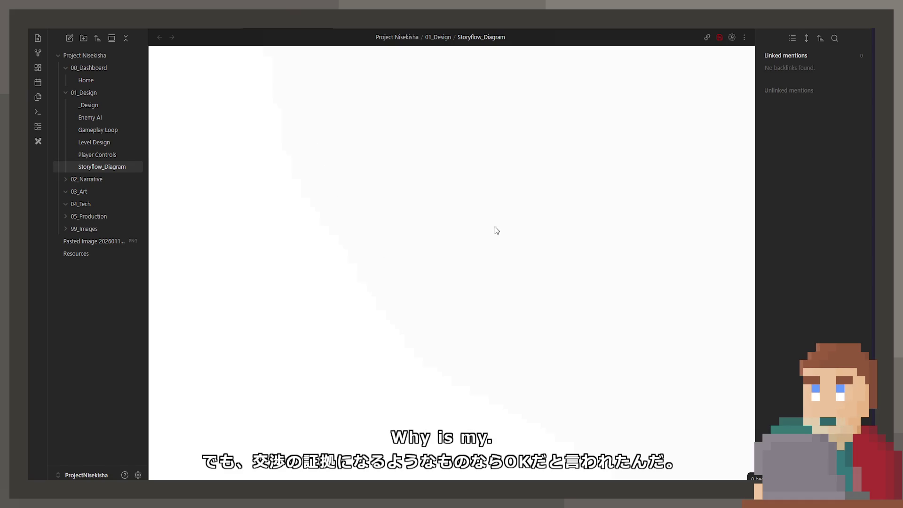
scroll(494, 233, up, 5)
scroll(410, 228, up, 5)
scroll(410, 227, up, 5)
scroll(452, 233, up, 5)
scroll(482, 257, up, 3)
- Add 'Searched for research' and 'Called doctor many times' bullets to Scene 6's True Details
double_click(482, 259)
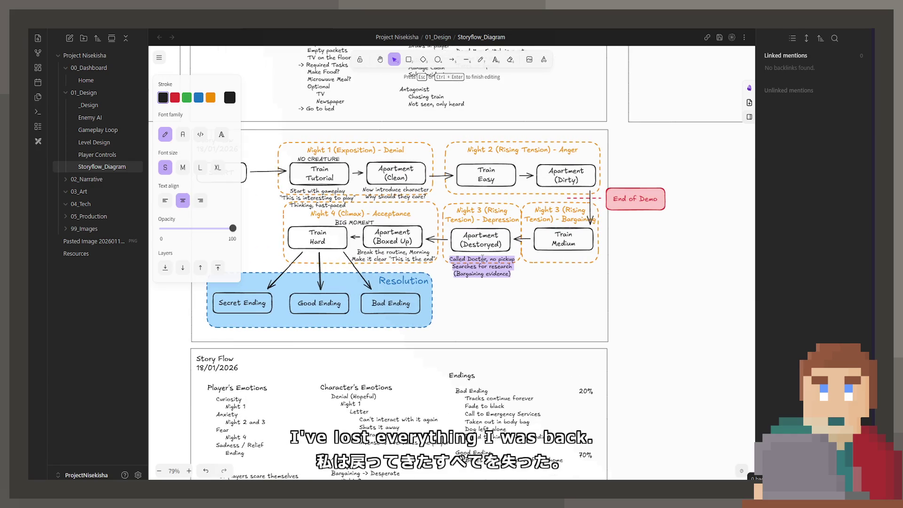
scroll(493, 332, down, 5)
scroll(494, 332, down, 3)
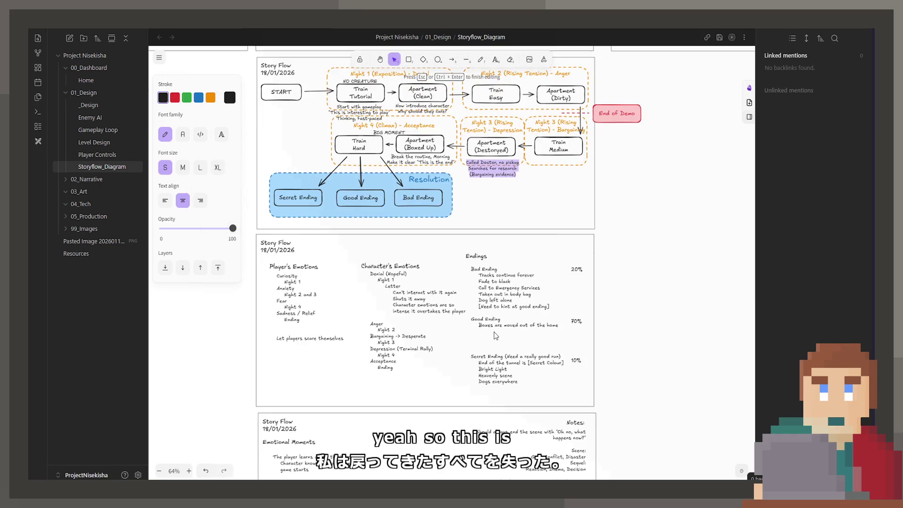
scroll(494, 332, down, 3)
scroll(514, 379, down, 3)
scroll(514, 379, down, 5)
scroll(514, 379, down, 5)
scroll(494, 317, down, 5)
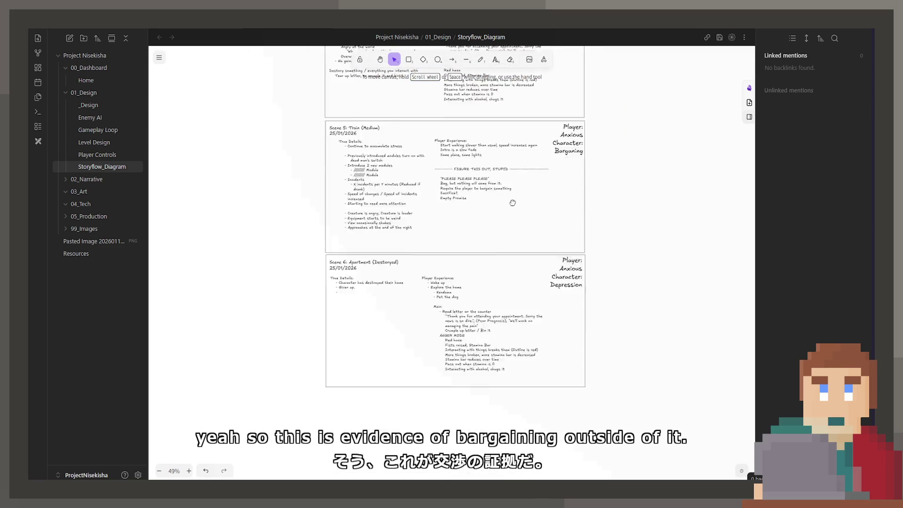
scroll(423, 247, down, 4)
scroll(392, 187, up, 5)
double_click(343, 185)
key(Return)
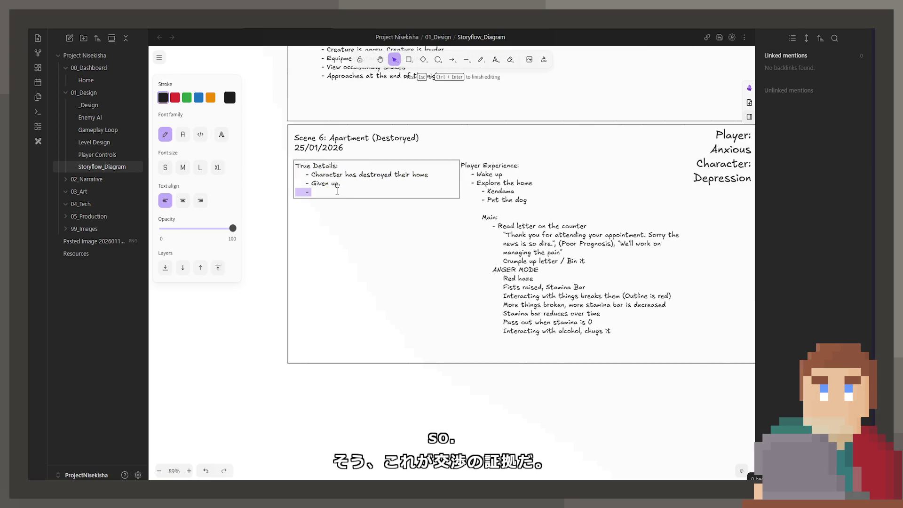
text(- Searched for r)
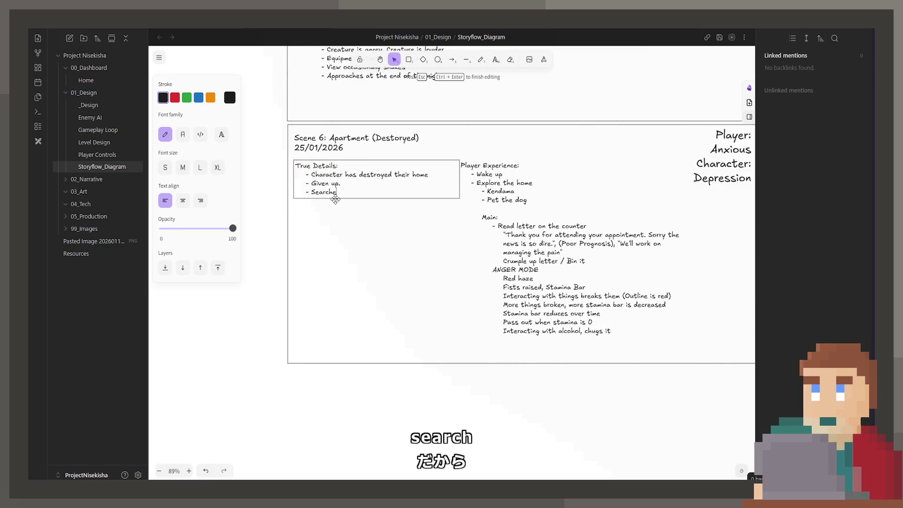
text(esearch)
key(Return)
text(- Calle)
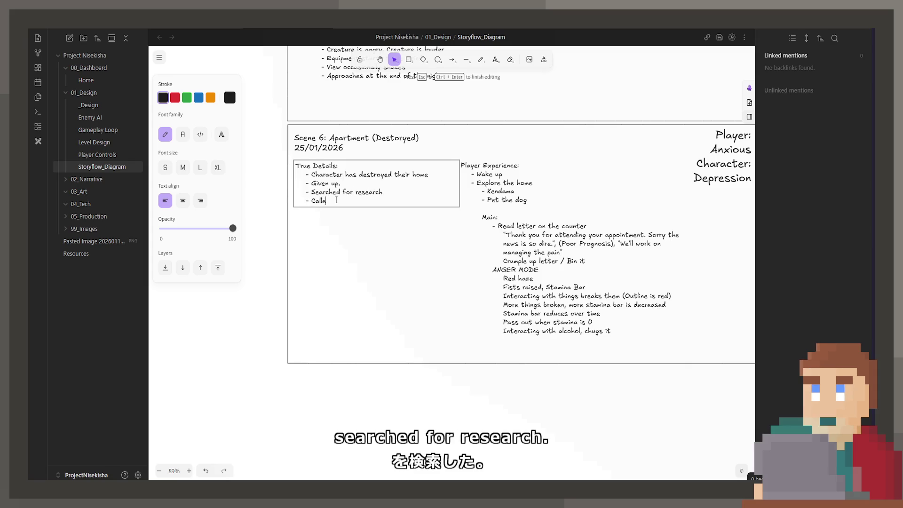
text(d doctor many times)
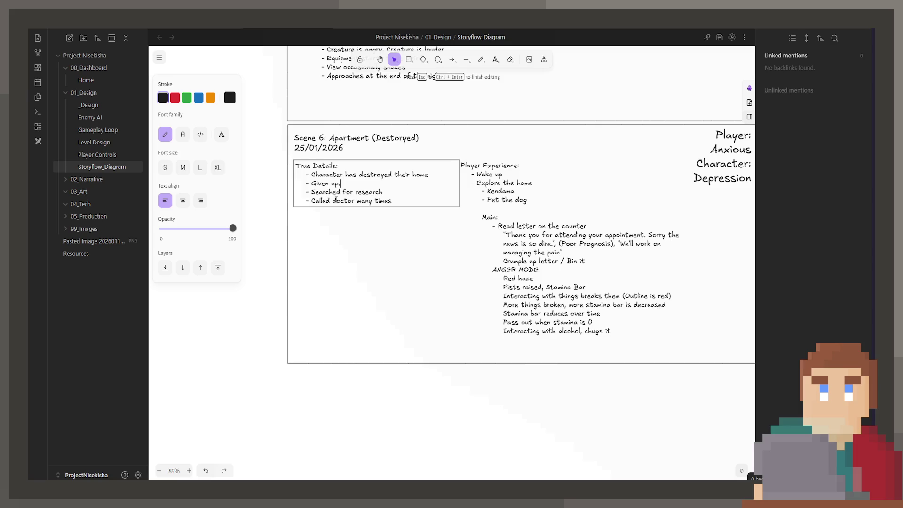
- Add an 'Evidence of Bargaining' heading with research, doctor calls, Stack of money and Packed bags? beneath it
key(Return)
key(Return)
text(Evidence of Bargaining)
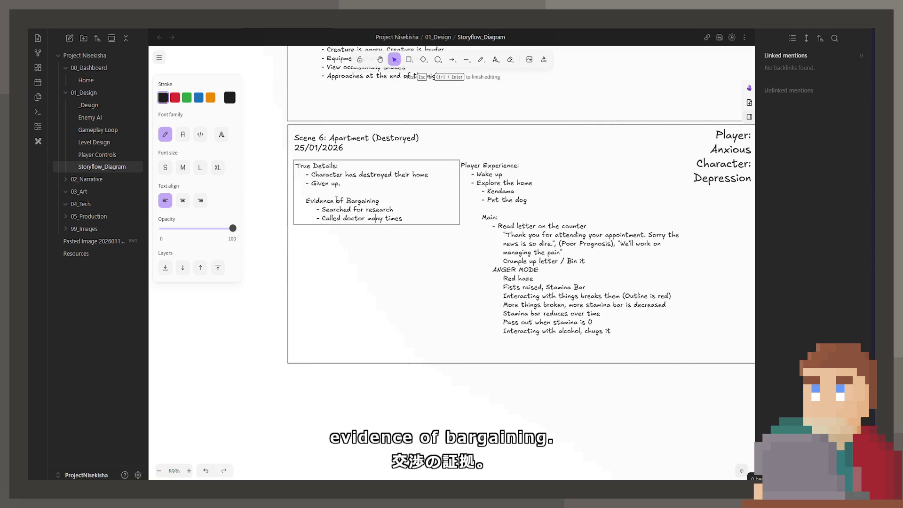
key(Return)
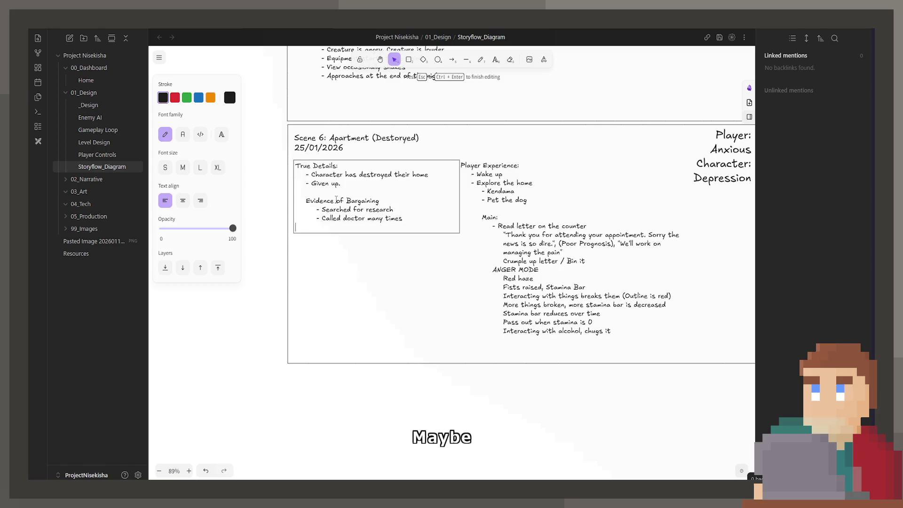
text(- Stack of money)
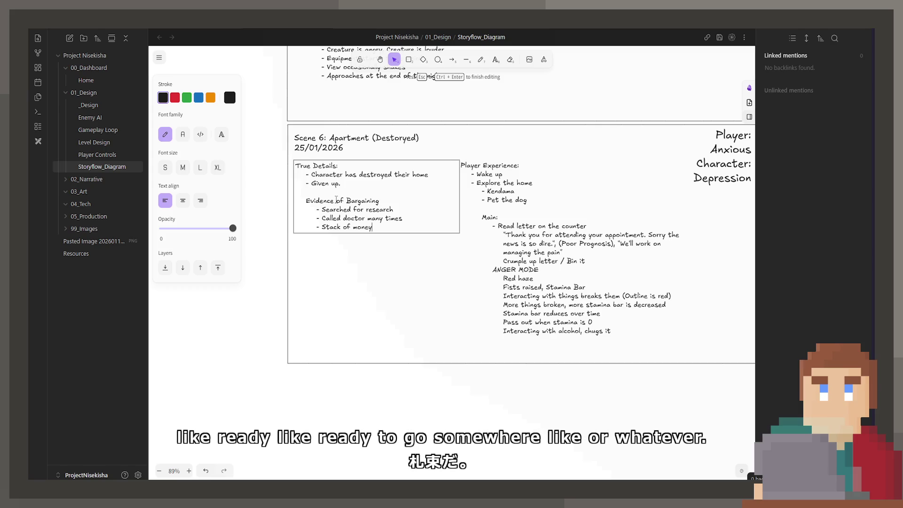
key(Return)
text(- Packed bags)
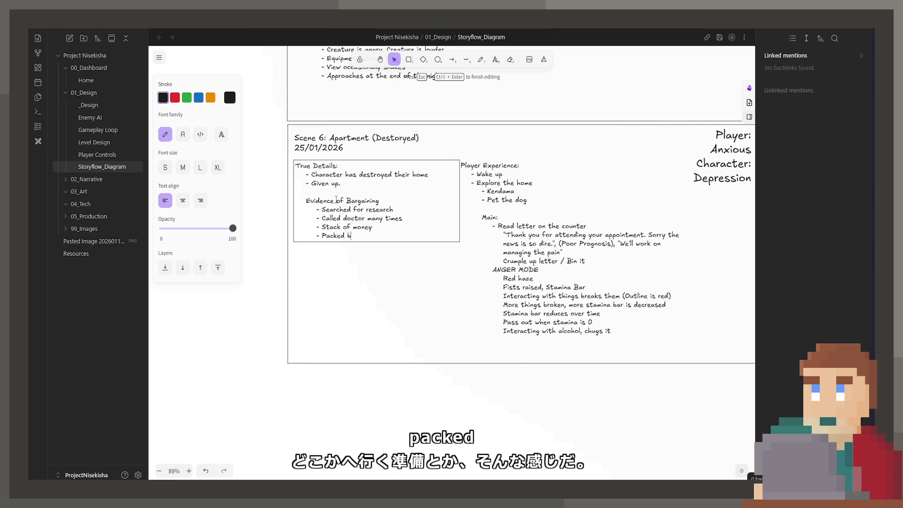
key(BackSpace)
key(BackSpace)
key(BackSpace)
key(BackSpace)
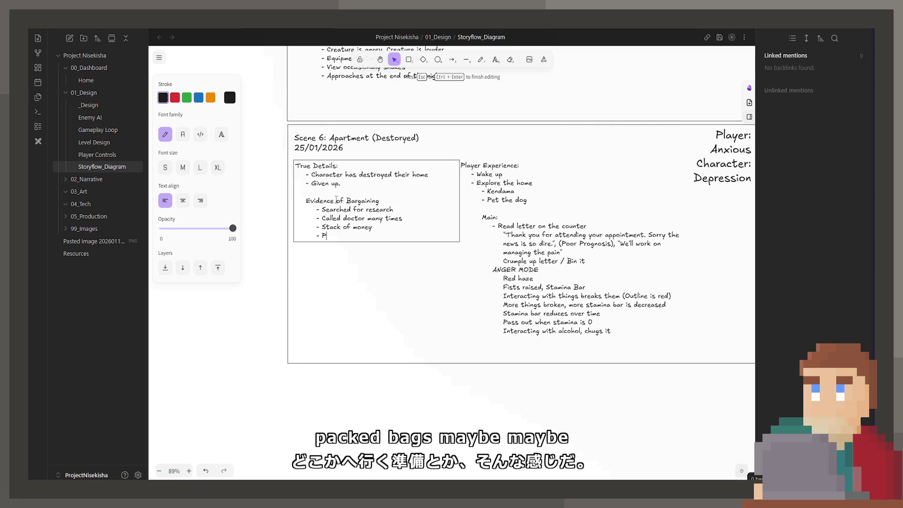
key(BackSpace)
key(BackSpace)
key(BackSpace)
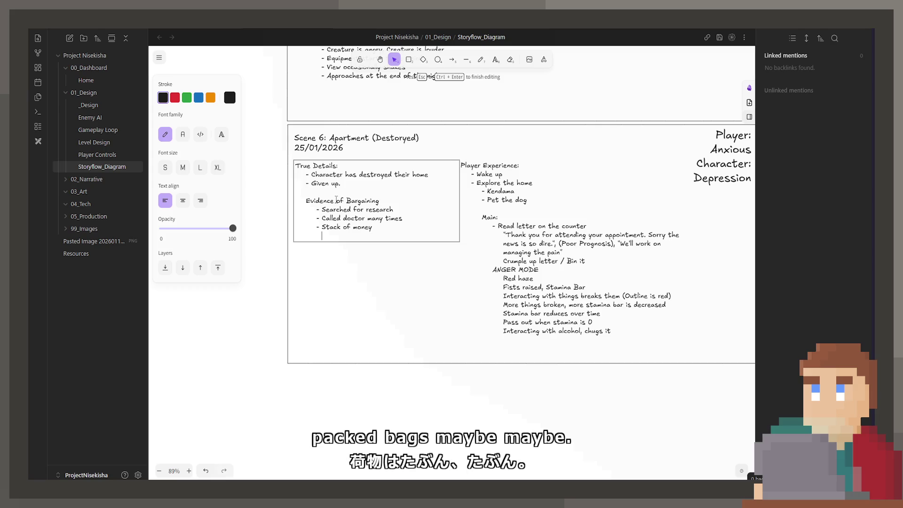
text(acked bags)
text( ?)
click(306, 201)
key(Return)
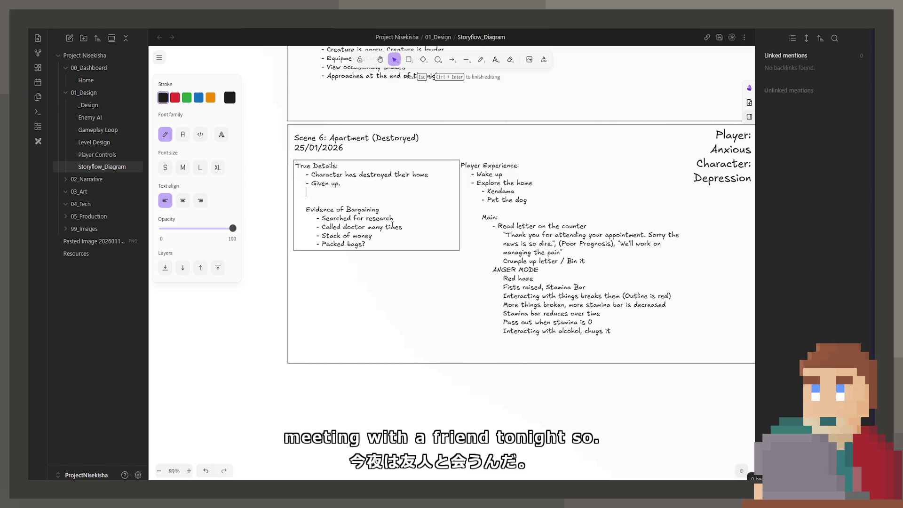
- Select all of Scene 6's copied Player Experience text for replacement
key(ctrl+a)
- Delete the Main and ANGER MODE notes, leaving Wake up, Explore, Kendama and Pet the dog
click(603, 305)
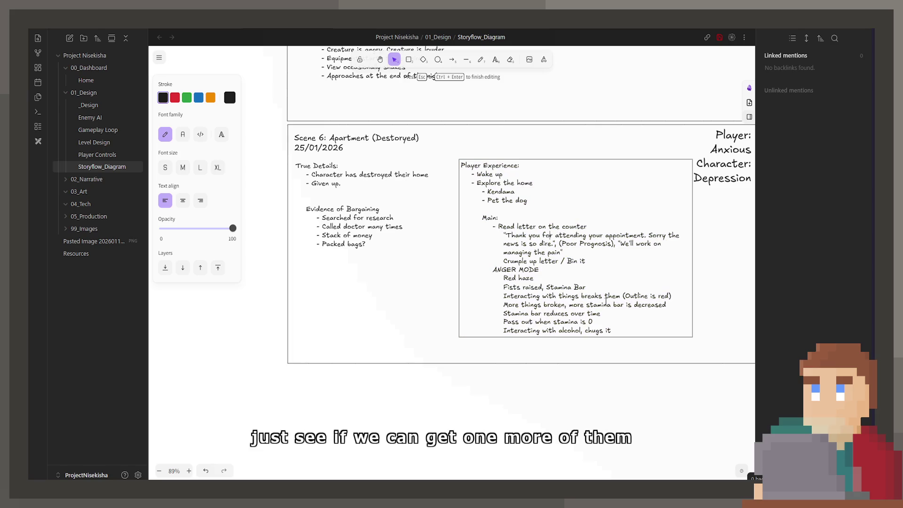
mouse_move(610, 330)
mouse_down()
mouse_move(603, 305)
mouse_move(447, 232)
mouse_up()
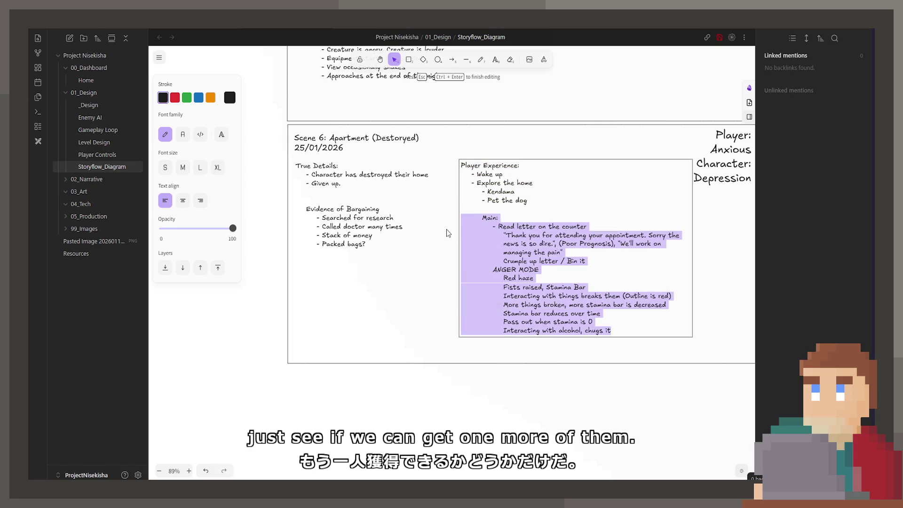
key(Delete)
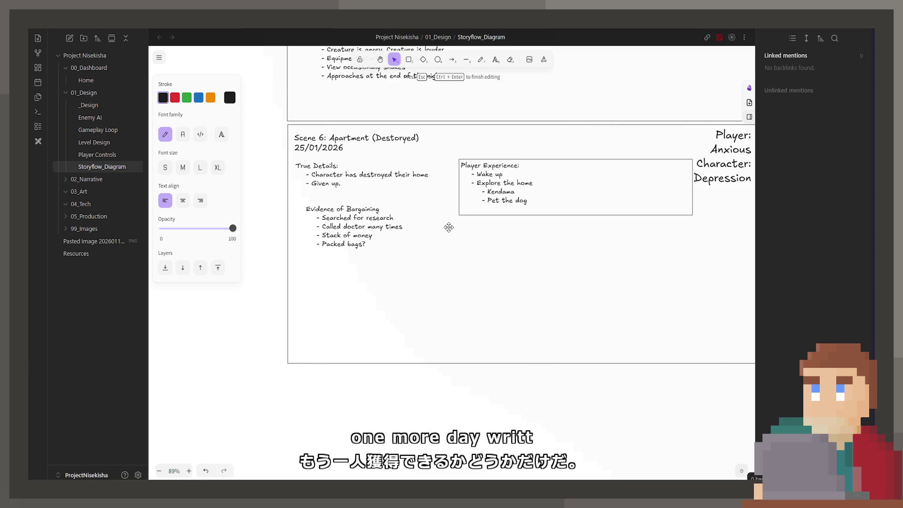
key(Return)
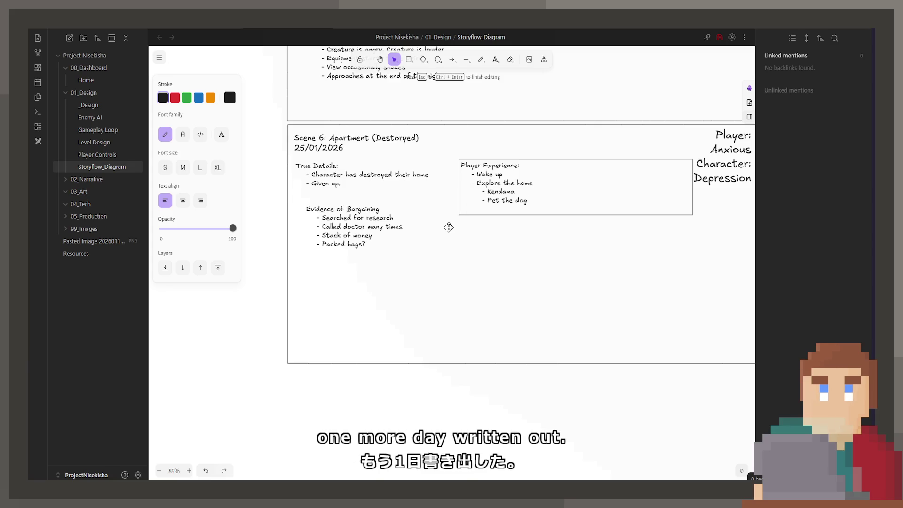
key(BackSpace)
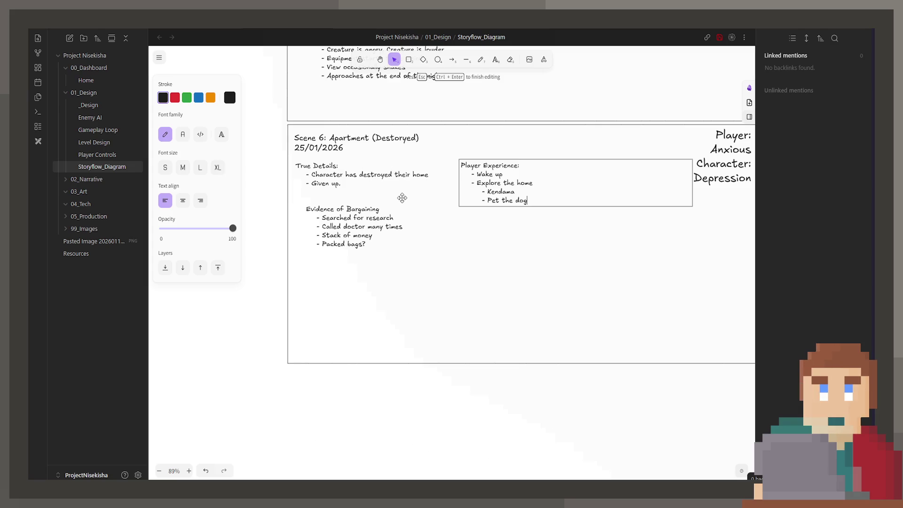
double_click(401, 198)
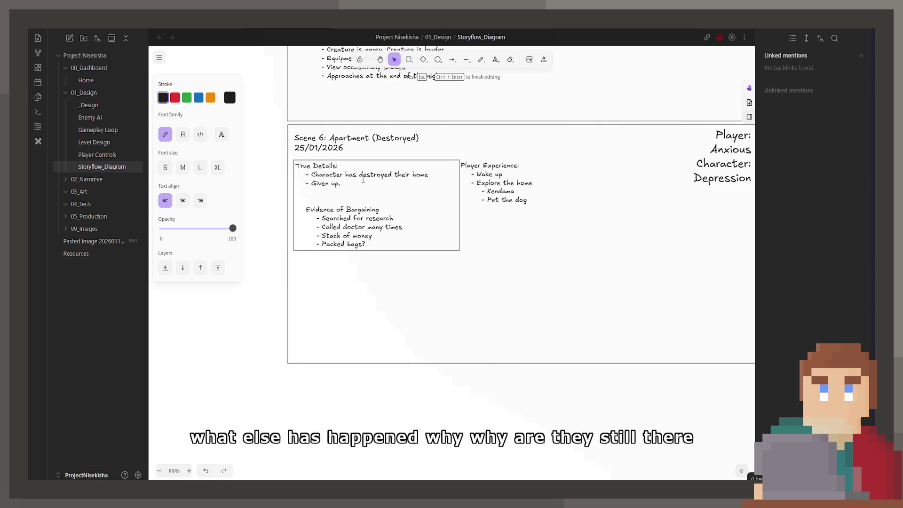
text(-0 )
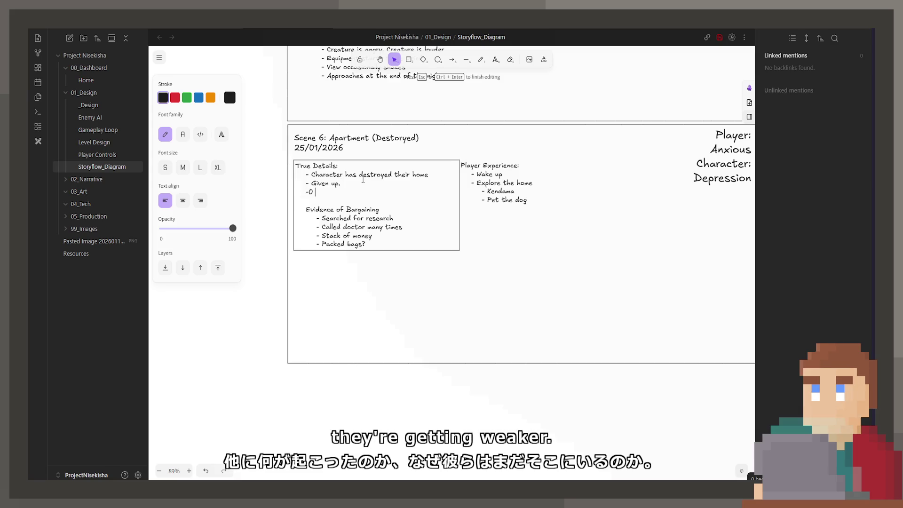
text(weaker)
- Add a 'Getting weaker' group: cancer worsening, Medication (Pain Relief) and Slower Movement Speed
key(Return)
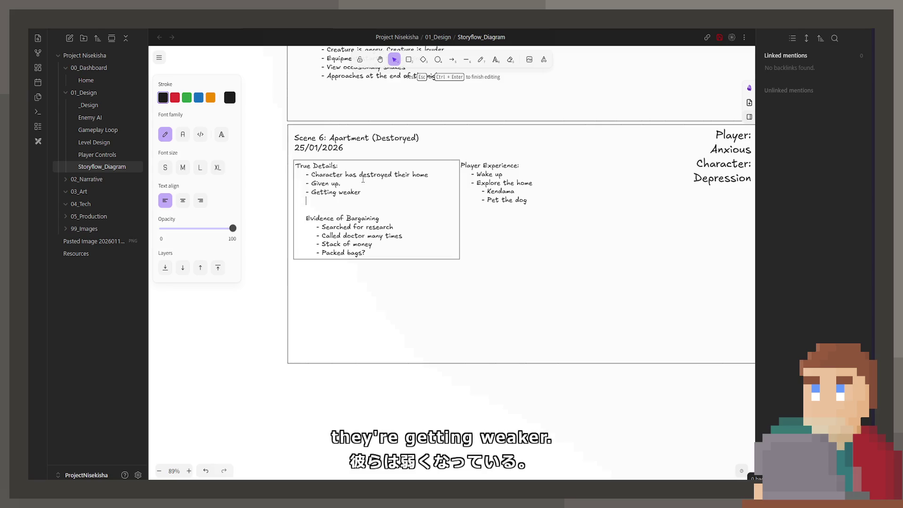
text(Cancer is )
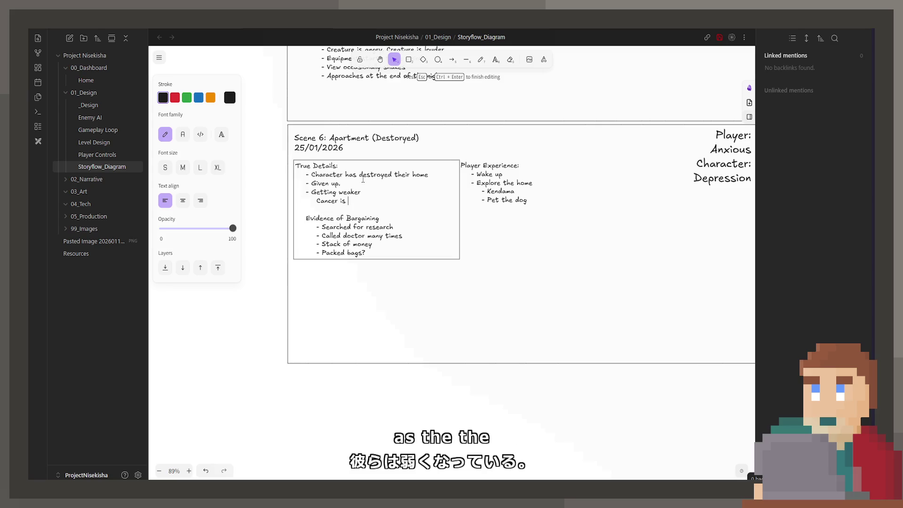
text(getting worse)
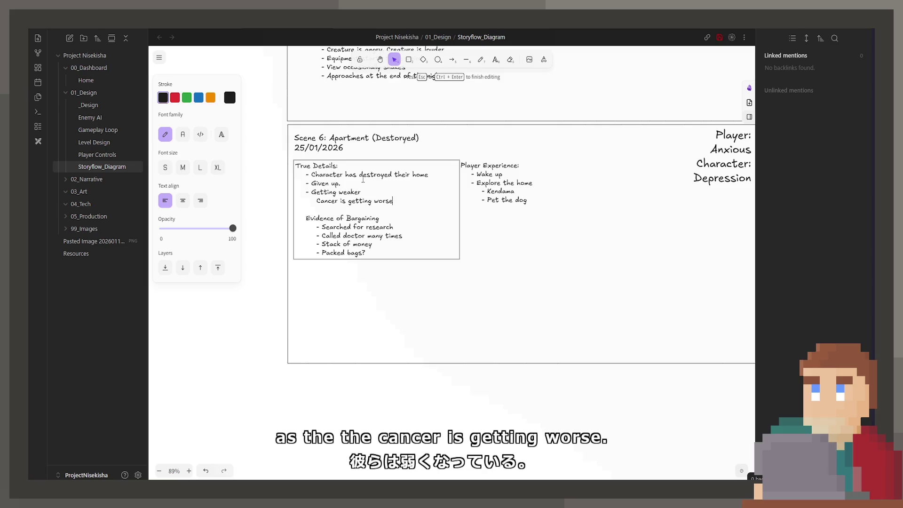
key(Return)
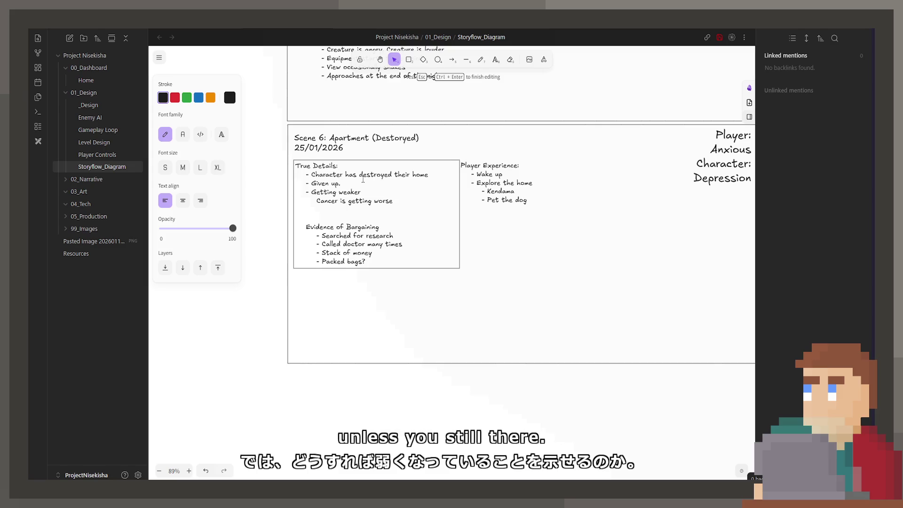
text(Medication)
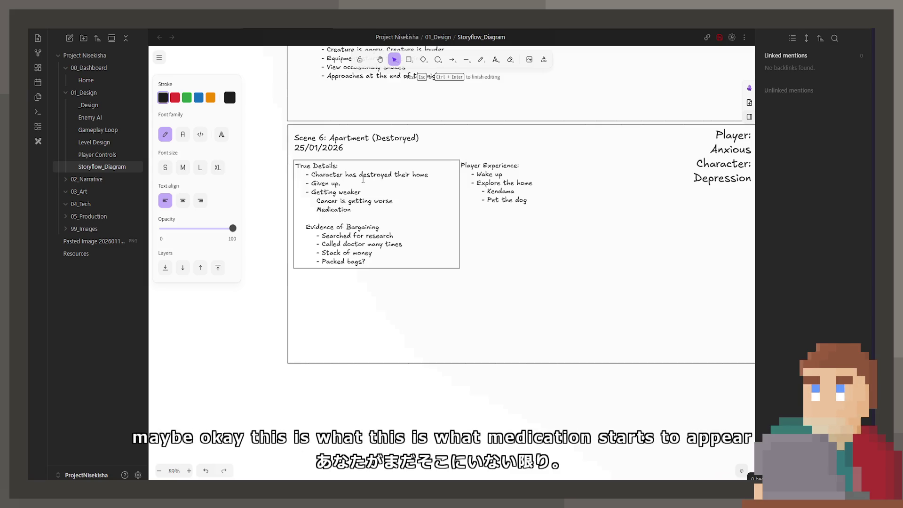
text( *()
text(Pain Relief))
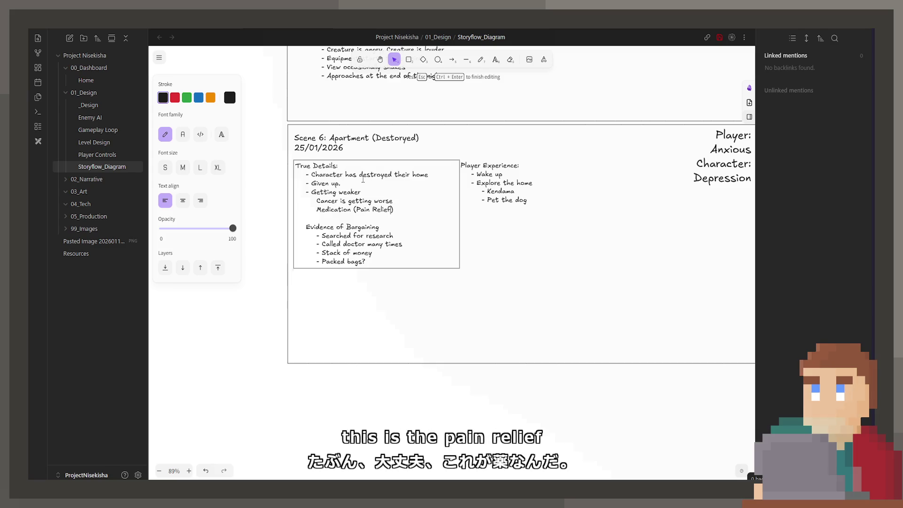
key(Return)
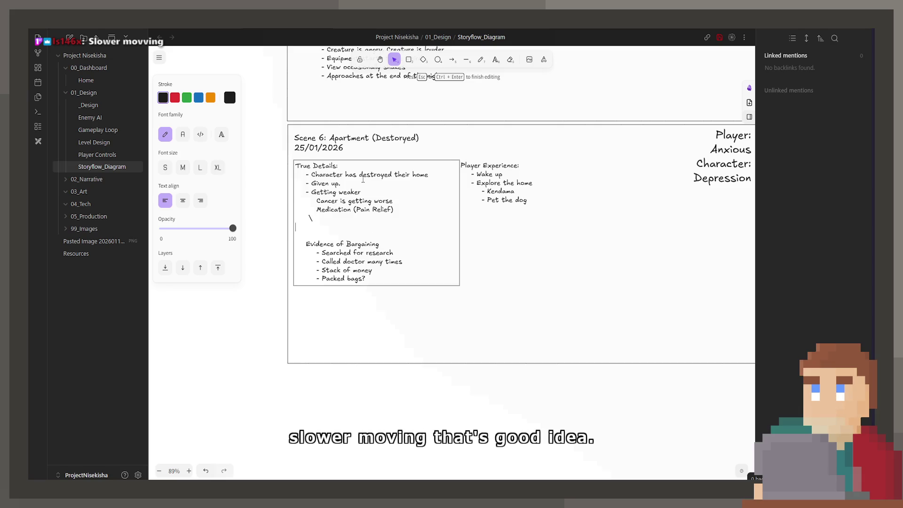
text(Slower Movement Speed)
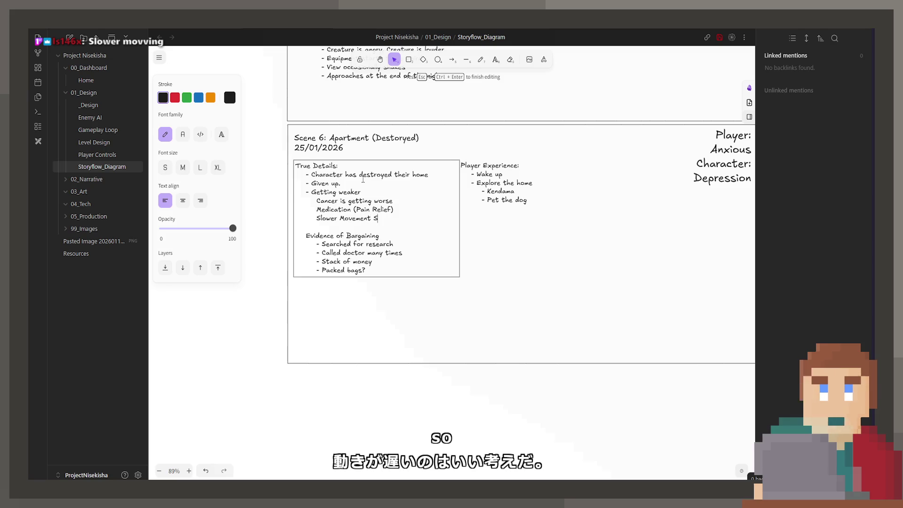
key(Return)
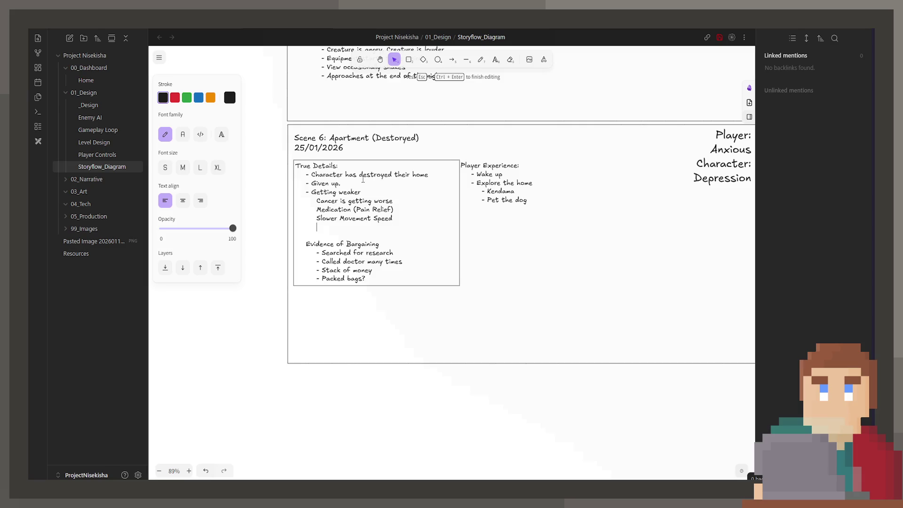
scroll(459, 204, up, 10)
scroll(458, 204, up, 10)
scroll(441, 223, up, 8)
scroll(441, 218, up, 5)
scroll(436, 218, up, 5)
scroll(434, 215, up, 3)
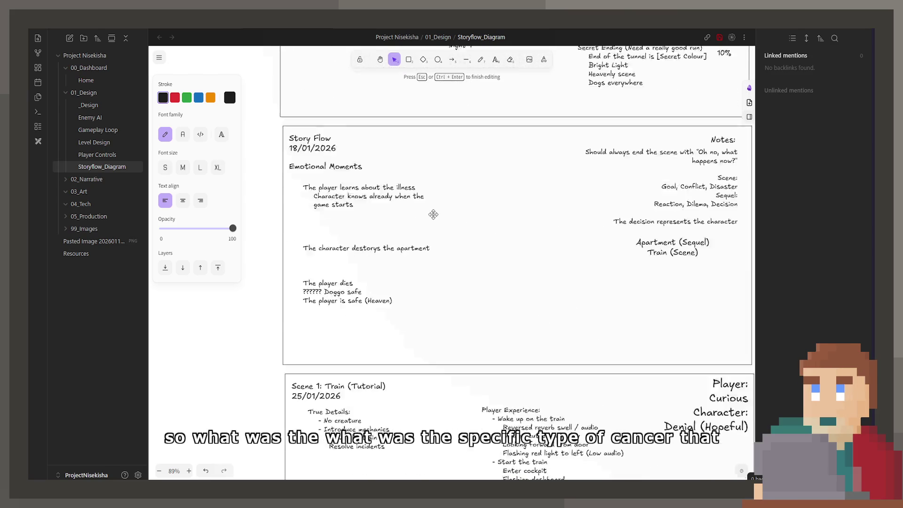
scroll(433, 214, down, 10)
scroll(433, 215, down, 5)
scroll(396, 226, down, 10)
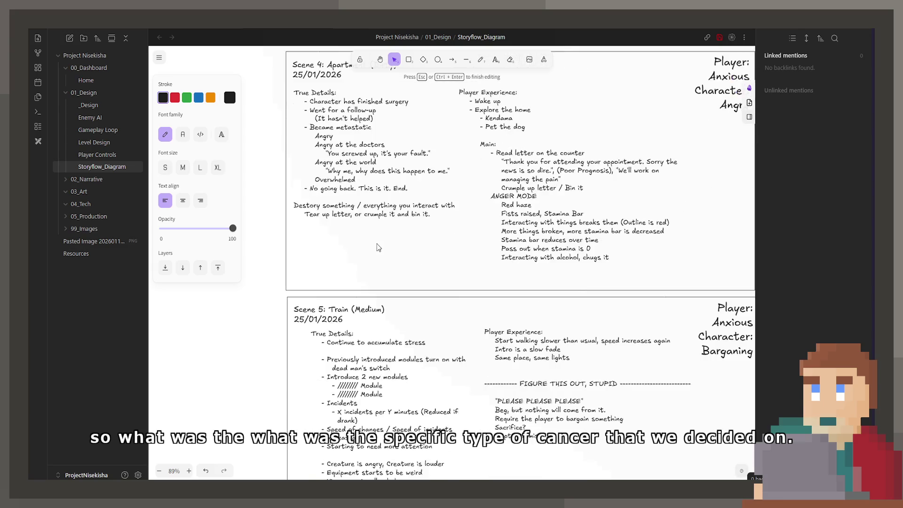
scroll(385, 227, down, 8)
scroll(385, 227, down, 3)
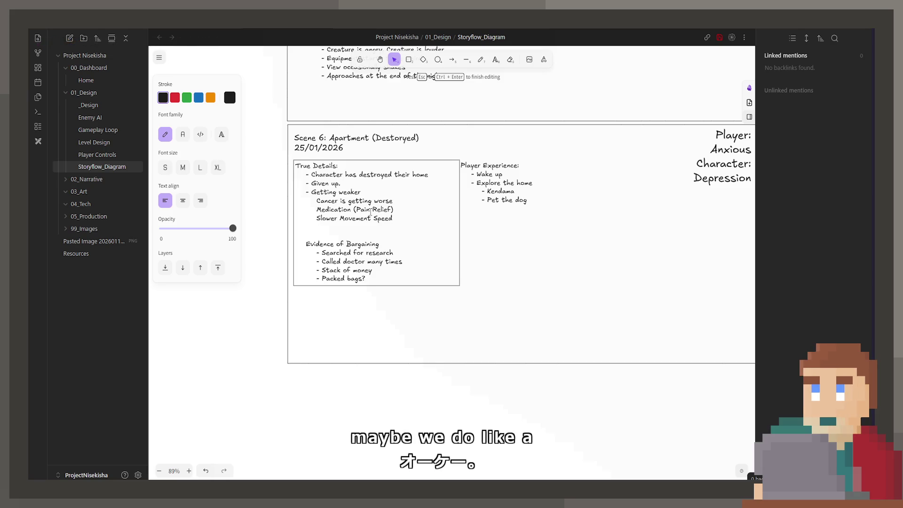
text(Low )
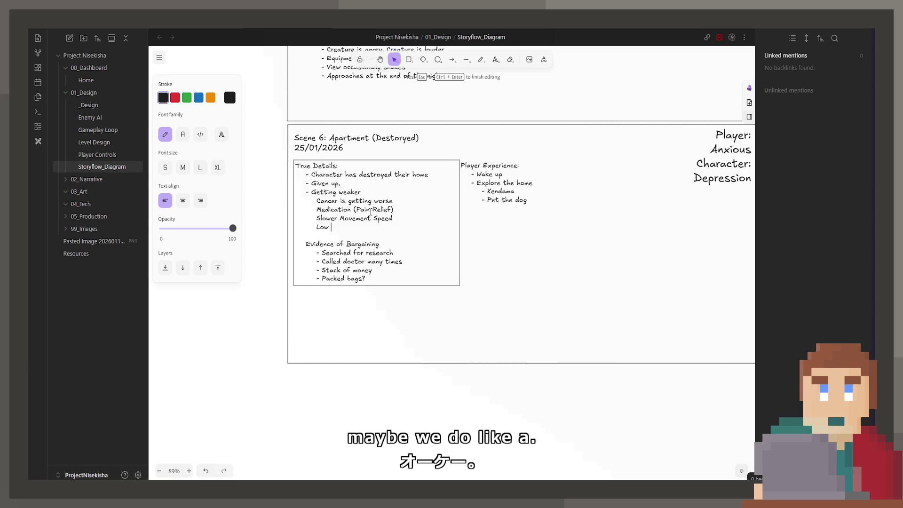
text(yellow filter)
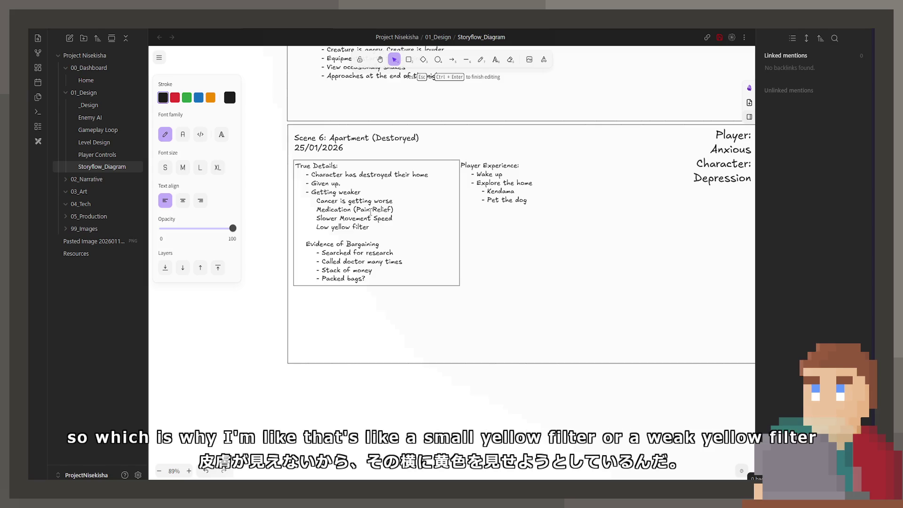
- Change the filter note from 'Low yellow filter' to 'Weak yellow filter'
key(BackSpace)
key(BackSpace)
key(BackSpace)
text(Weak)
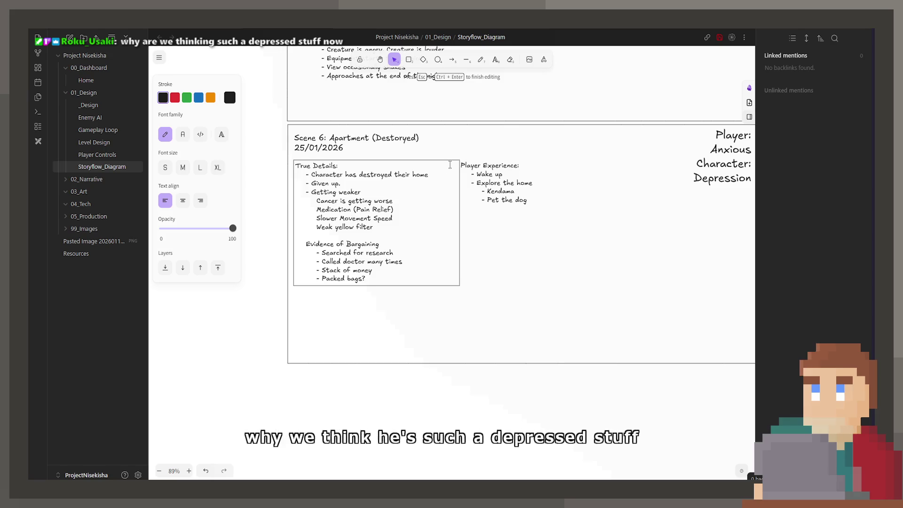
- Replace Player mood 'Anxious' with 'Depressed' in Scene 6's label
drag(497, 280, 468, 285)
click(712, 188)
double_click(712, 189)
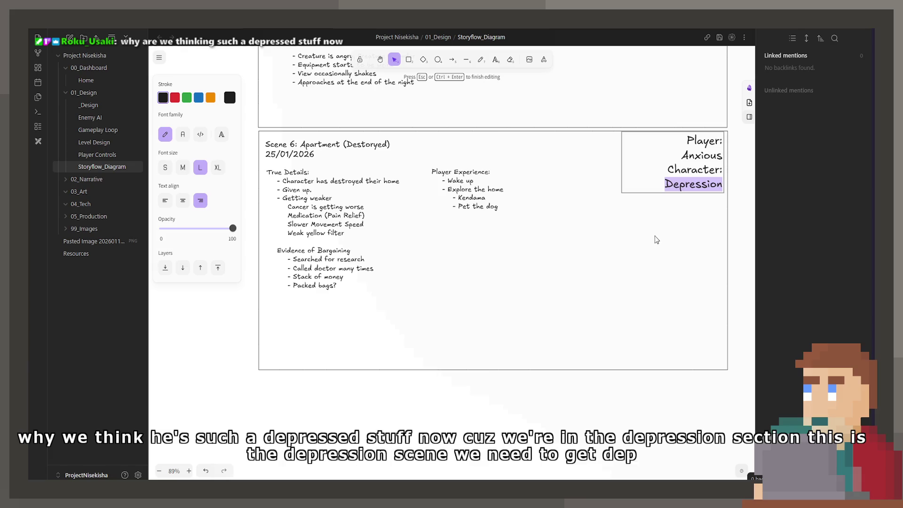
double_click(702, 155)
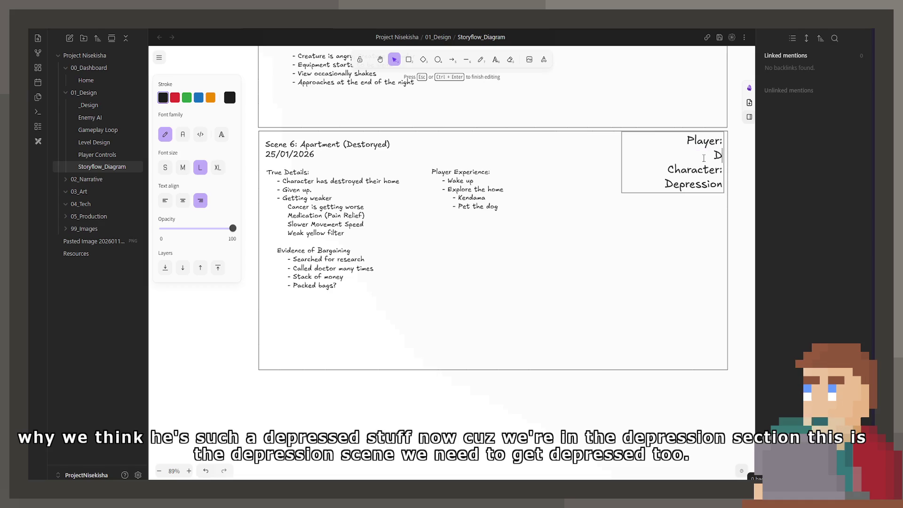
text(Depressed)
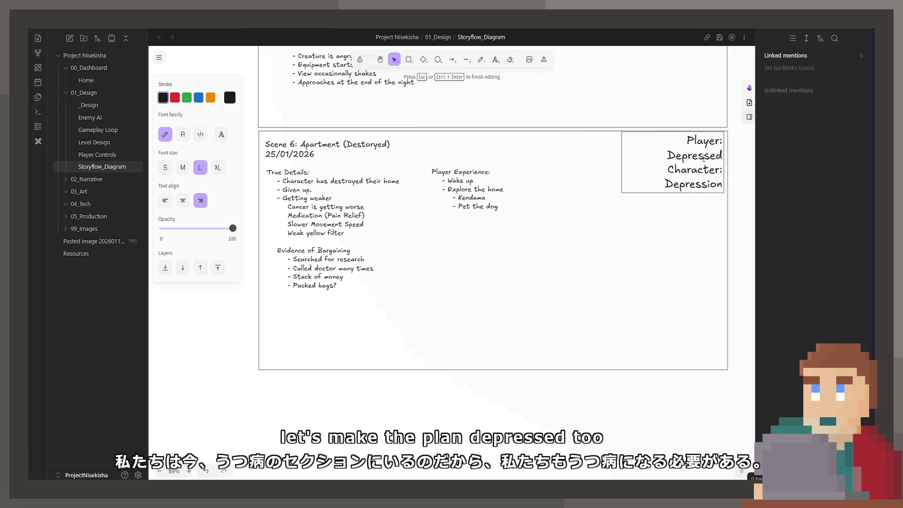
click(708, 212)
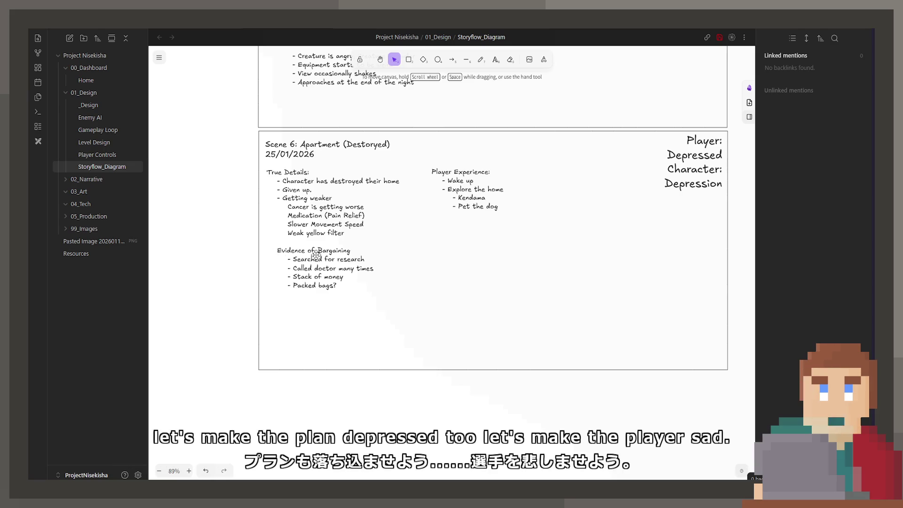
- Insert the line 'Dog is sad.' above Evidence of Bargaining in True Details, then reopen the text
double_click(311, 254)
click(356, 246)
key(Return)
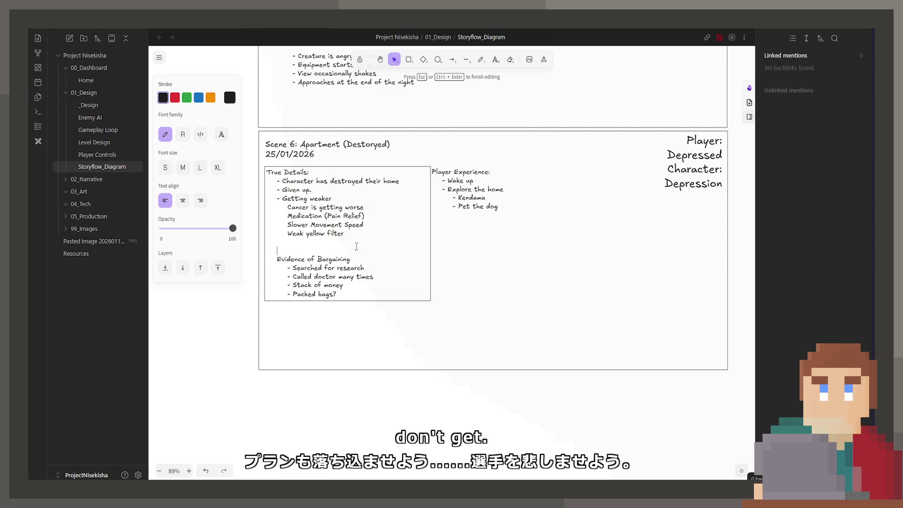
text(Dog is sad.)
key(Return)
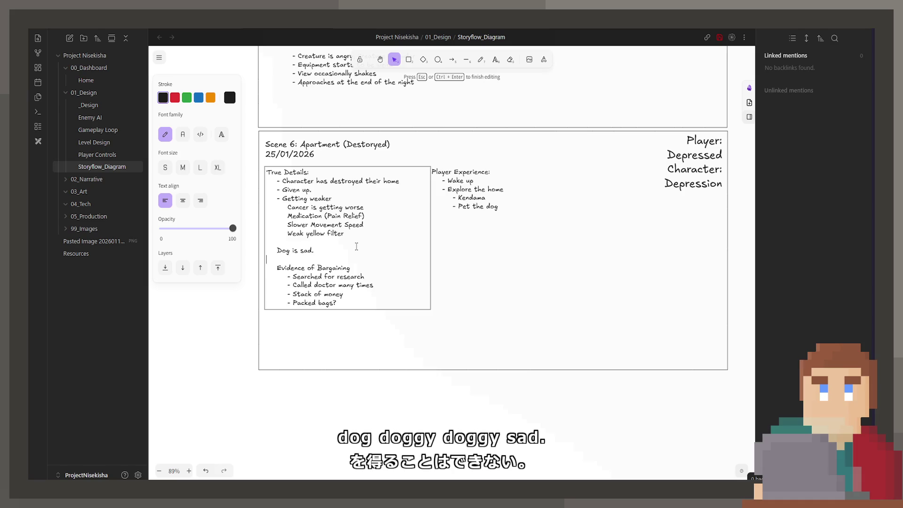
click(396, 326)
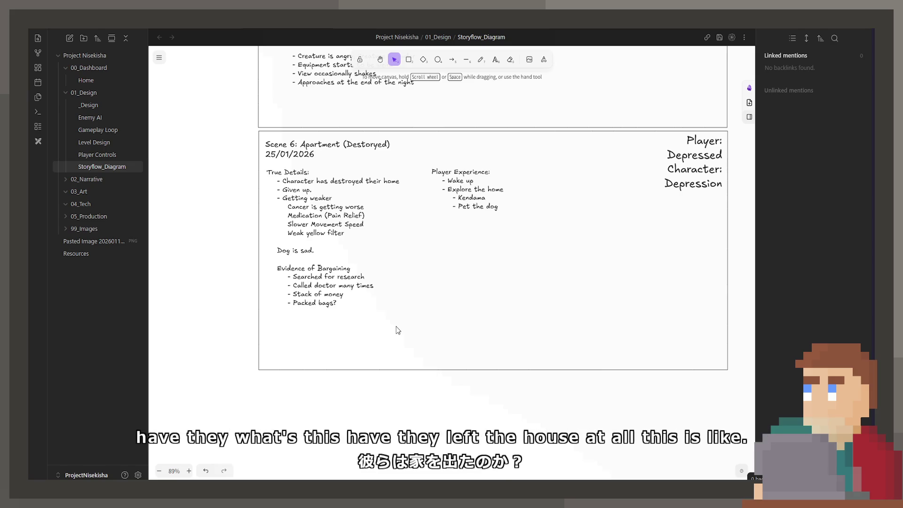
double_click(370, 257)
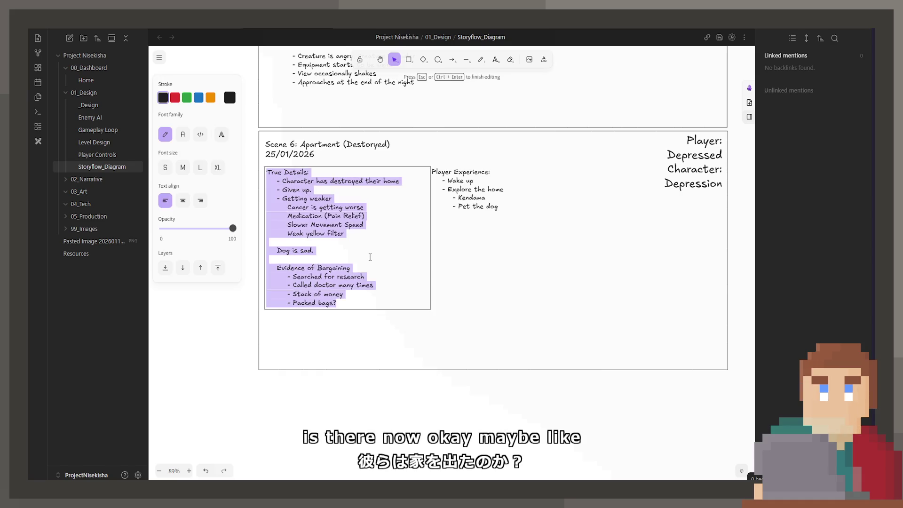
- Remove the old 'Packed bags?' line and position after the letters-in-doorway note
click(267, 241)
key(Return)
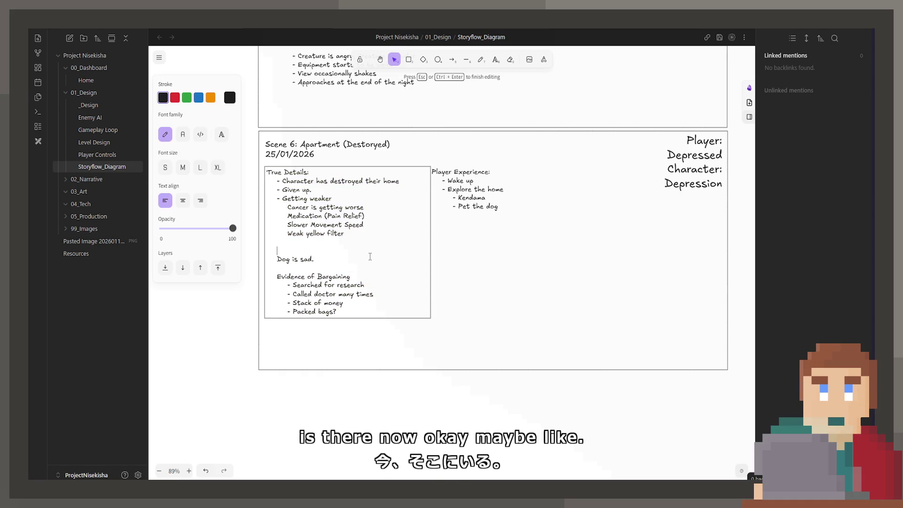
text(Letters pi)
text(lled)
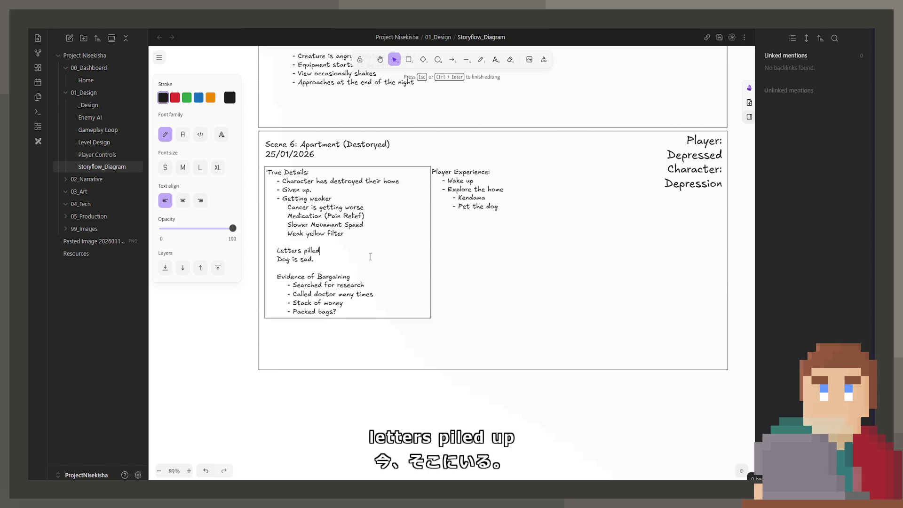
text( up in the do)
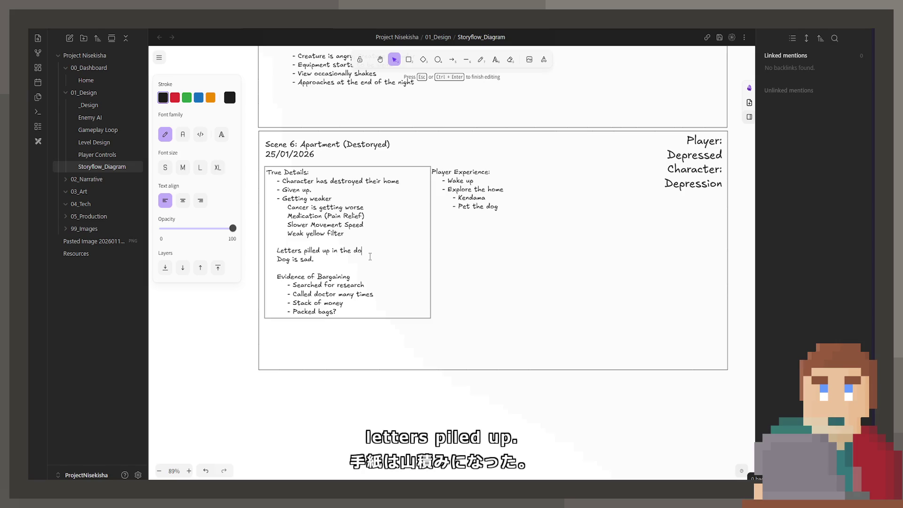
text(orway)
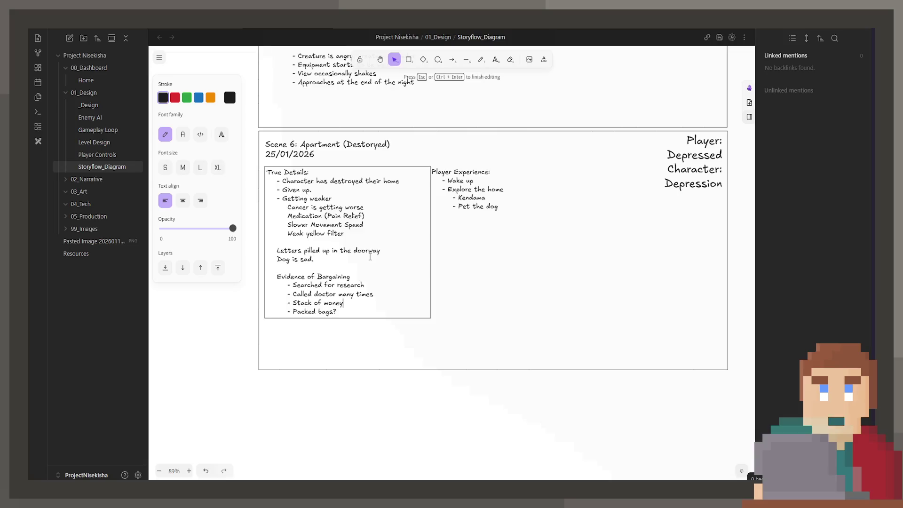
key(BackSpace)
text(infro)
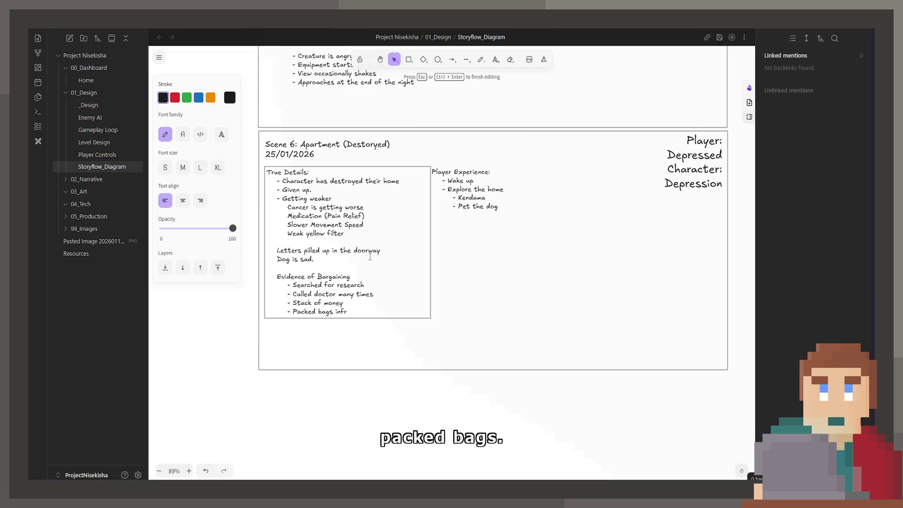
key(BackSpace)
key(BackSpace)
key(BackSpace)
key(BackSpace)
key(BackSpace)
key(BackSpace)
key(BackSpace)
key(BackSpace)
key(BackSpace)
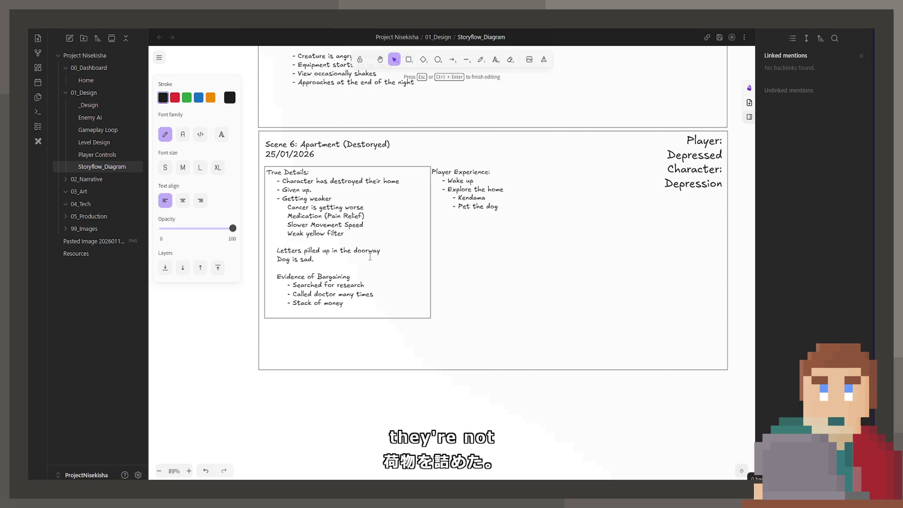
key(BackSpace)
key(Up)
key(Up)
key(Up)
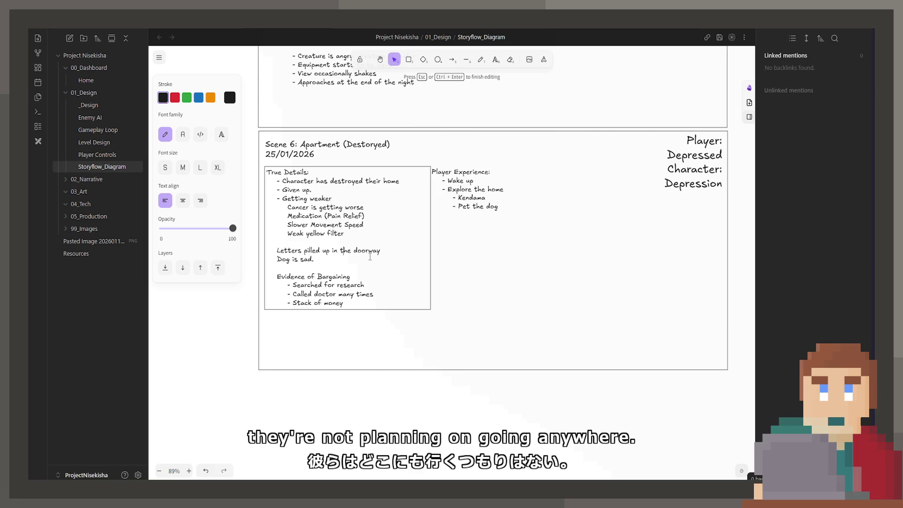
key(Up)
key(Up)
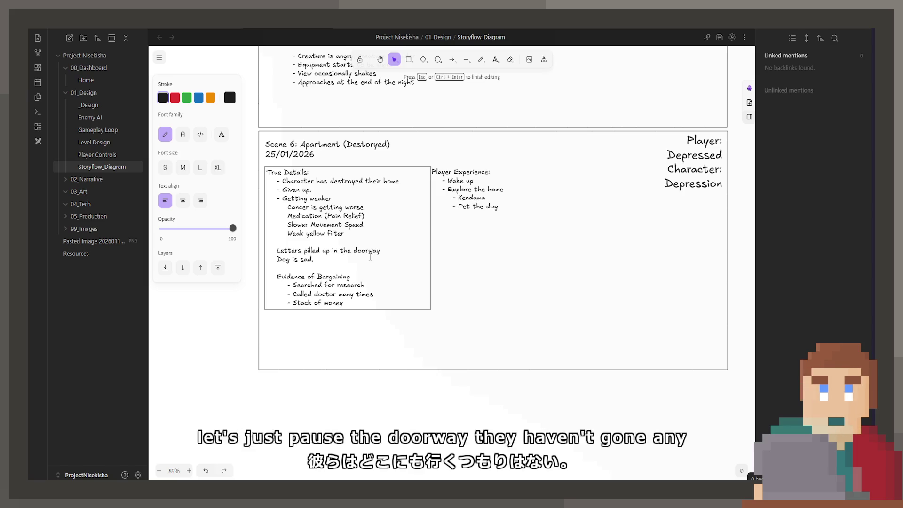
text(.)
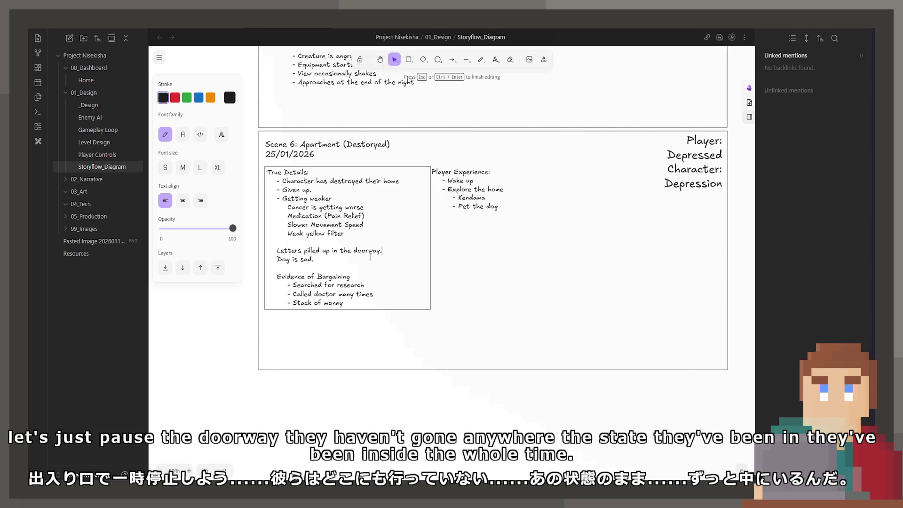
- Add 'Paper bags (Delivered food)' and 'Dishes piled up in sink' lines to True Details
key(Return)
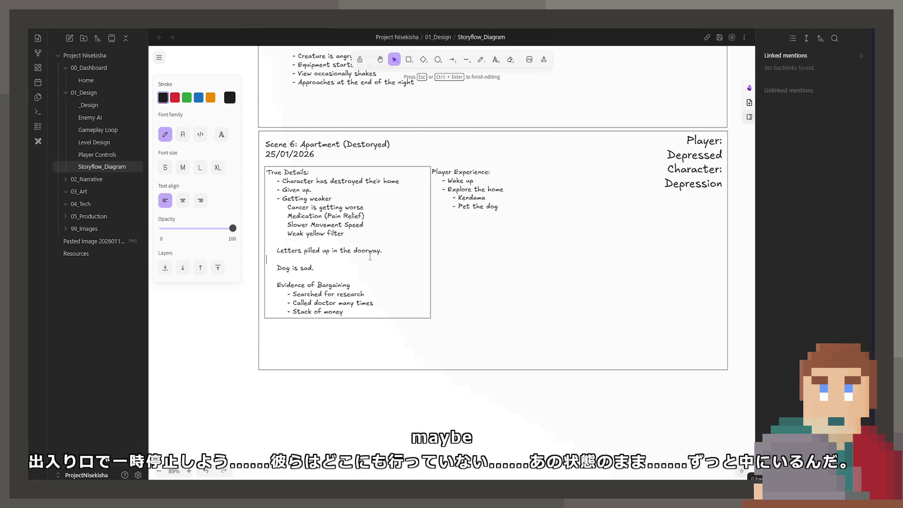
text(Paper bag)
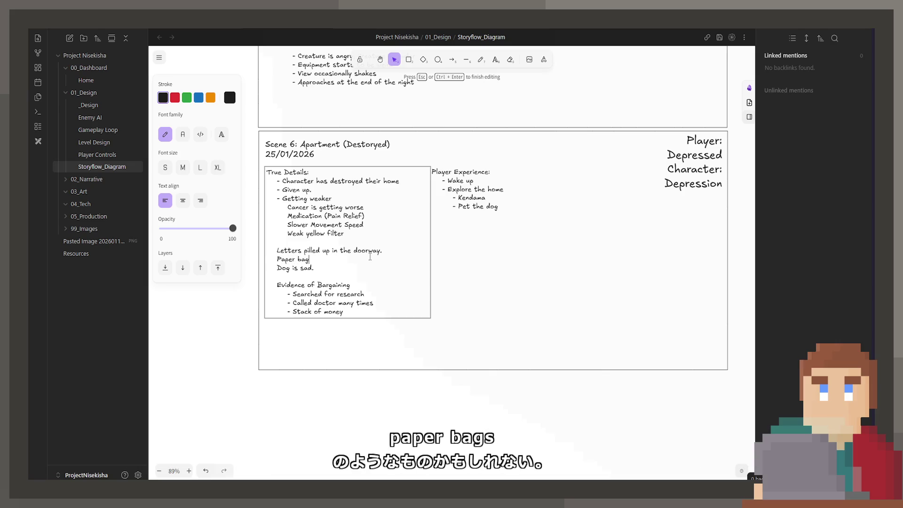
text(s (Delive)
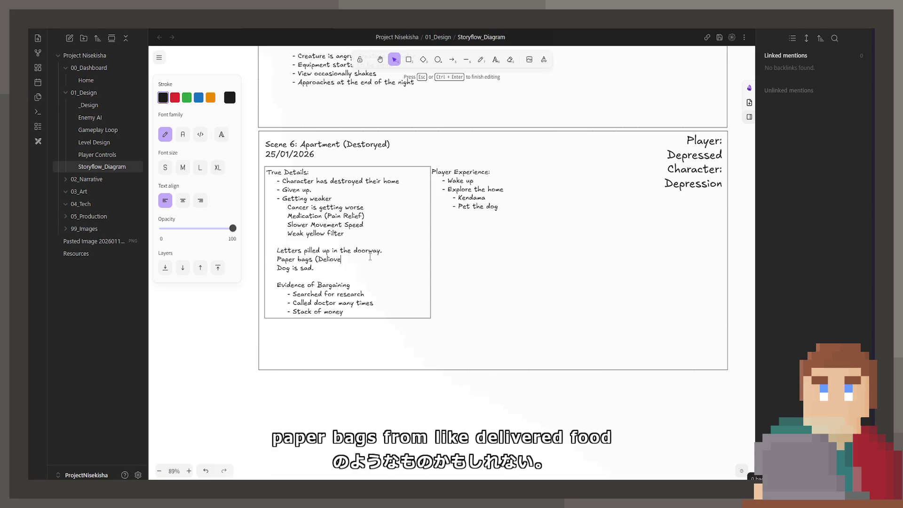
text(red goo)
key(BackSpace)
key(BackSpace)
key(BackSpace)
text(food))
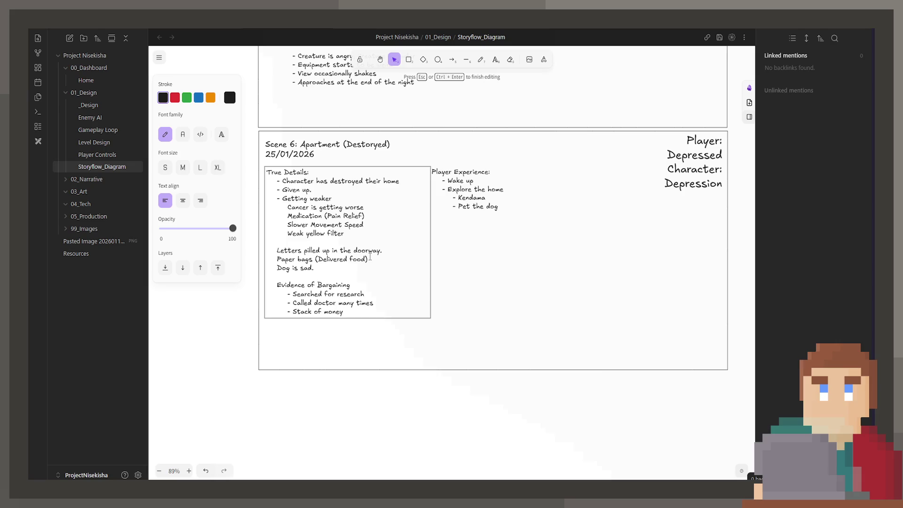
key(Return)
text(Dishes piled u)
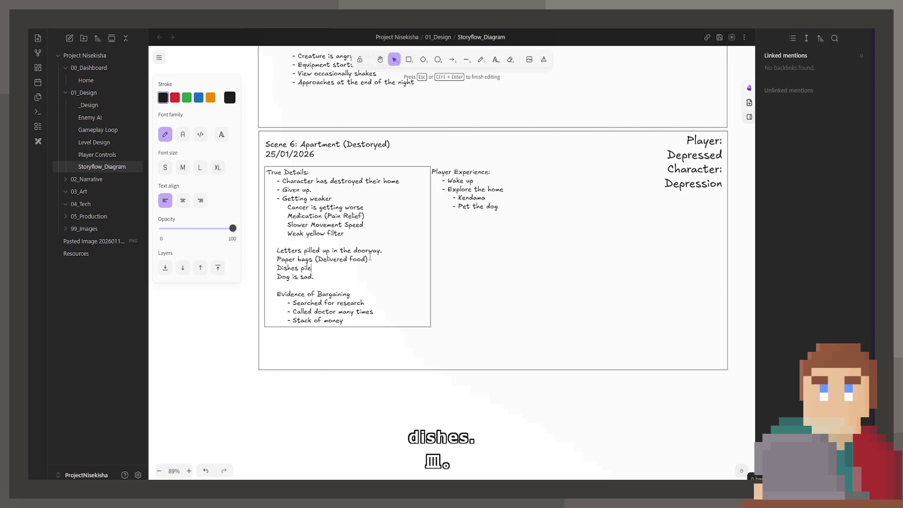
text(p in sink)
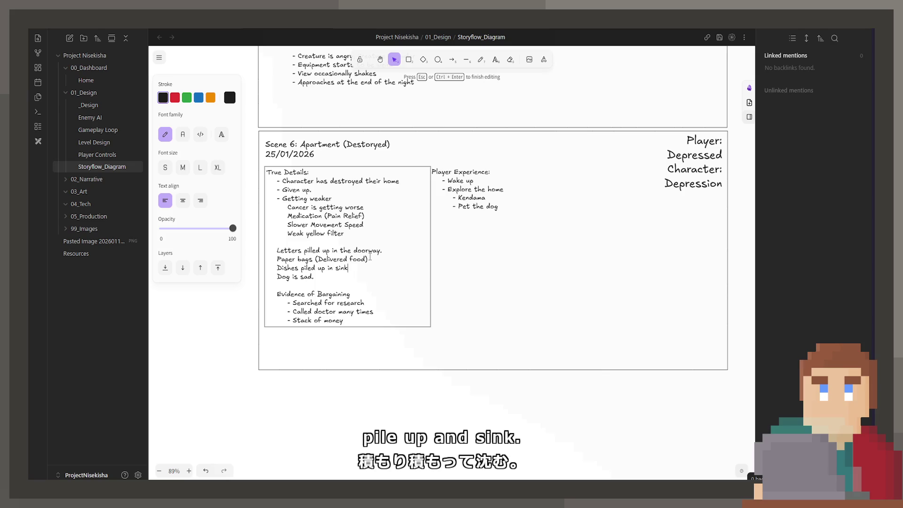
key(Return)
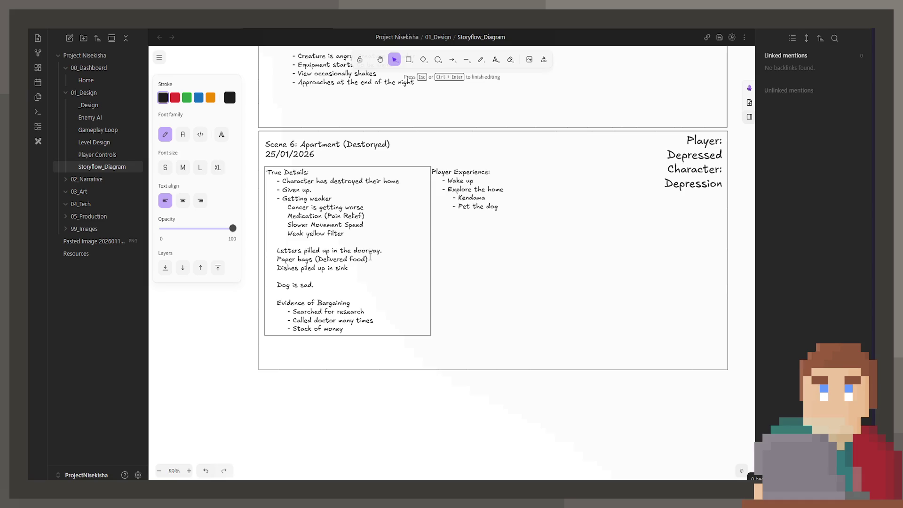
double_click(480, 197)
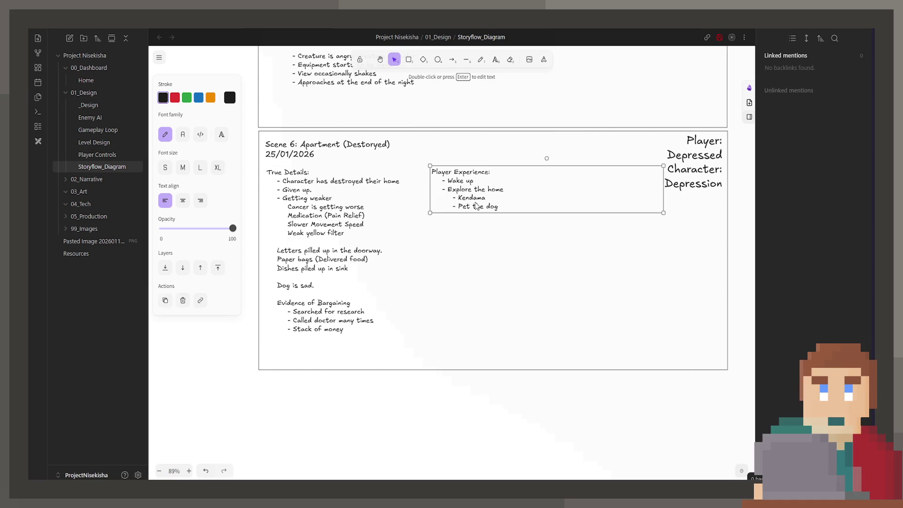
click(483, 198)
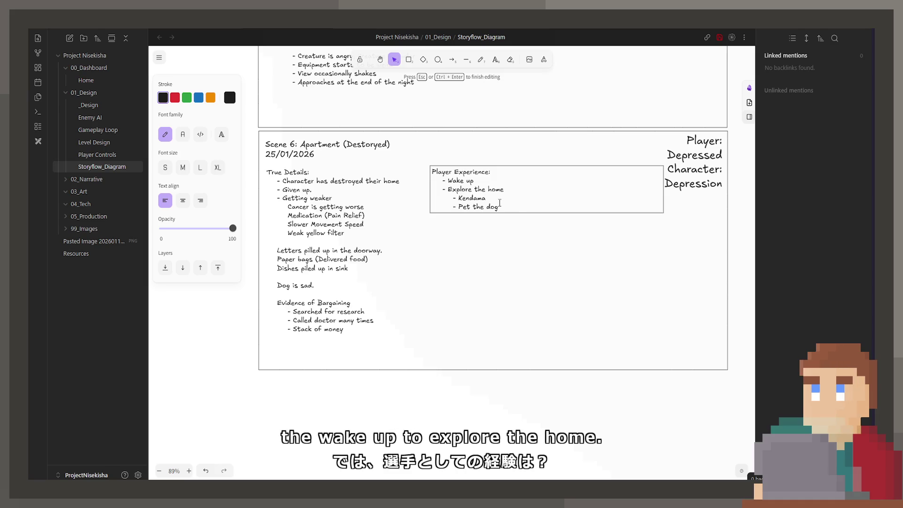
click(463, 226)
double_click(522, 203)
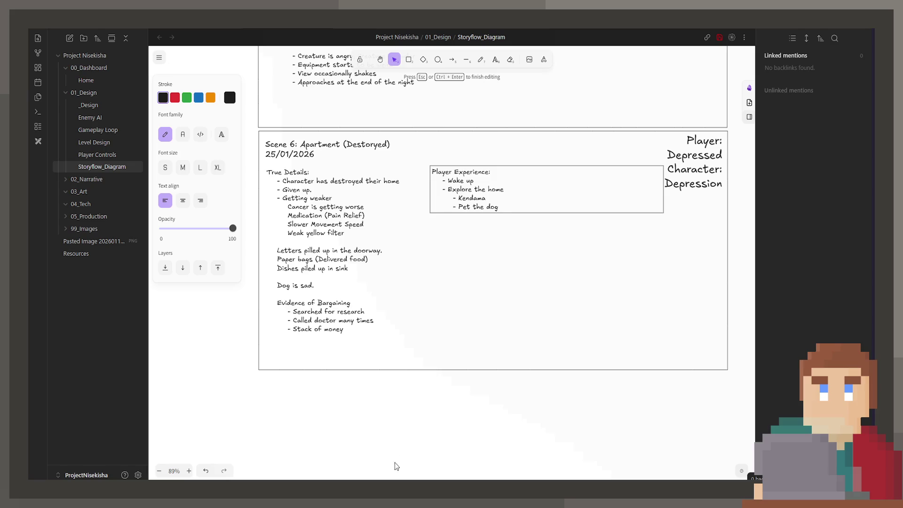
click(395, 464)
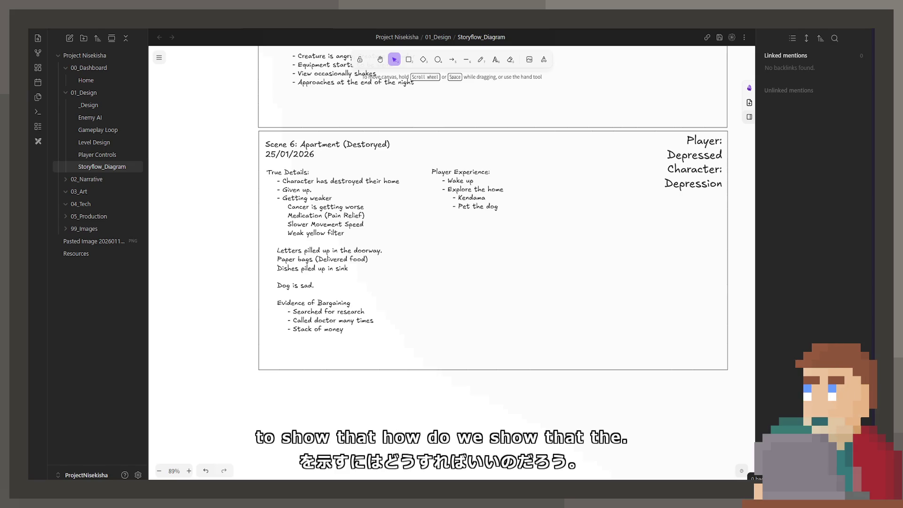
- Start a new True Details line below the dishes note for the teardrops-from-camera sentence
double_click(378, 268)
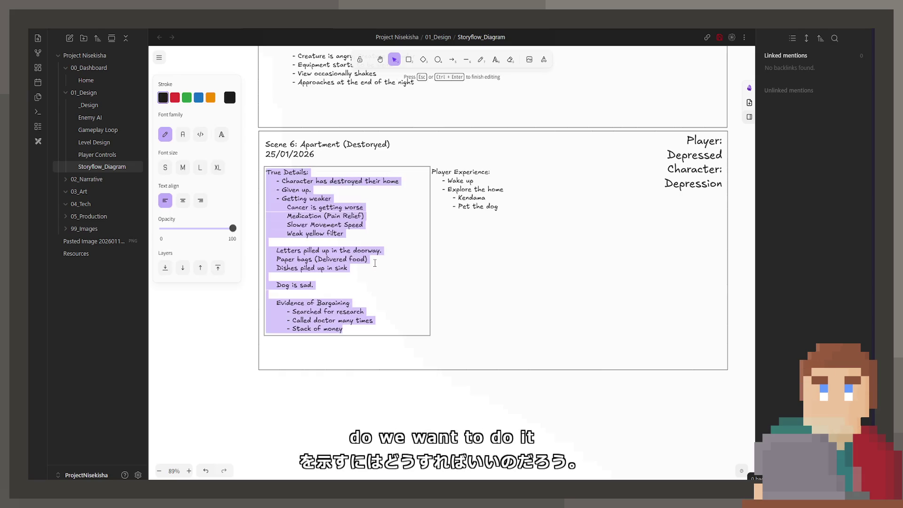
click(378, 268)
key(Return)
text(Af)
key(BackSpace)
key(BackSpace)
key(Return)
text(After doing x, )
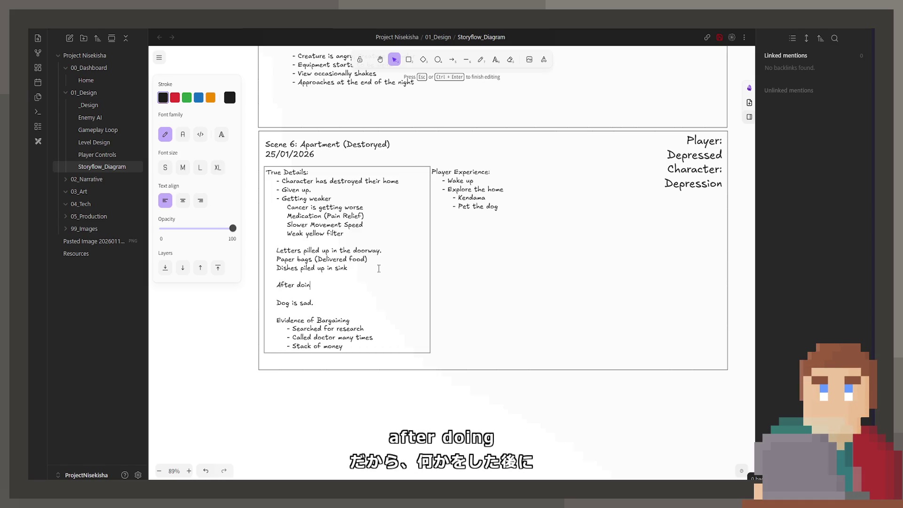
text(small )
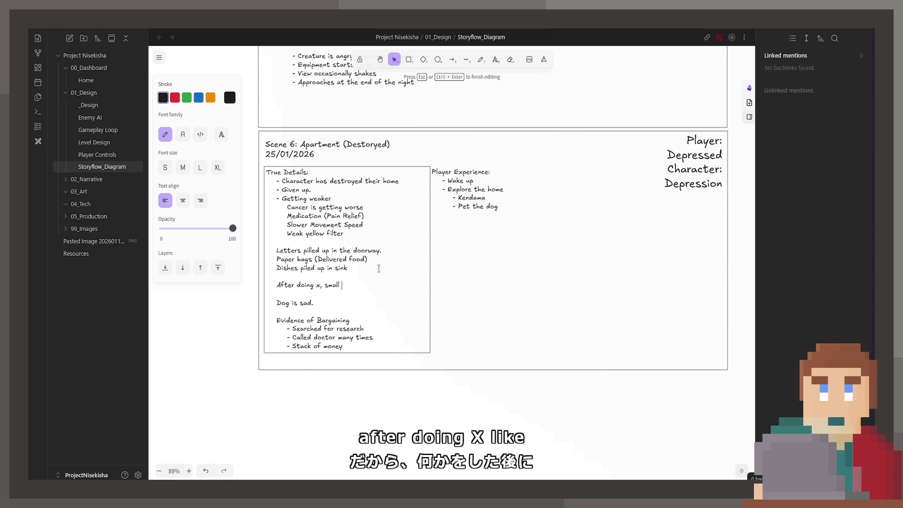
text(teardrops fall )
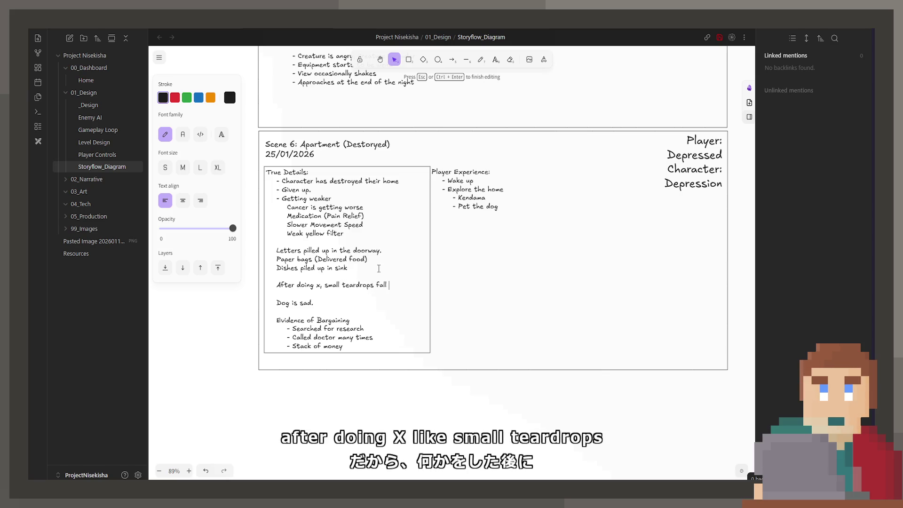
text(from the c)
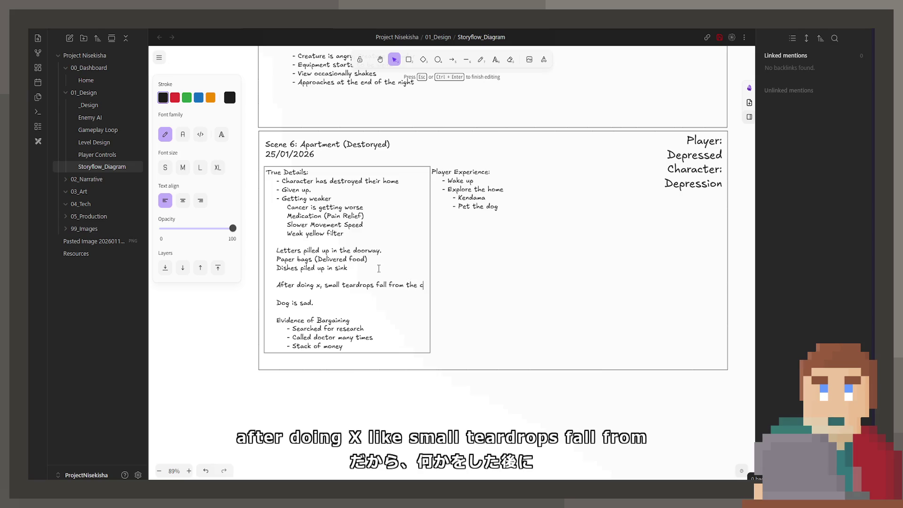
text(amera    Dog is sad.)
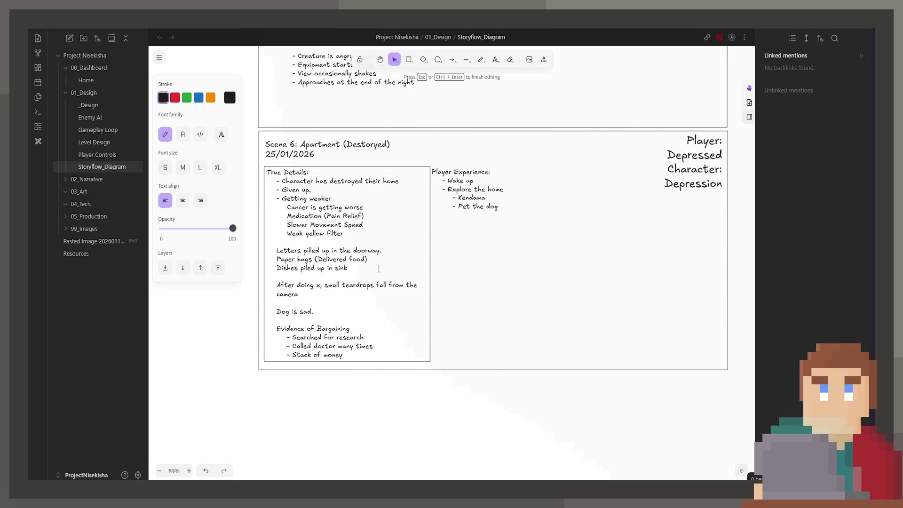
double_click(478, 206)
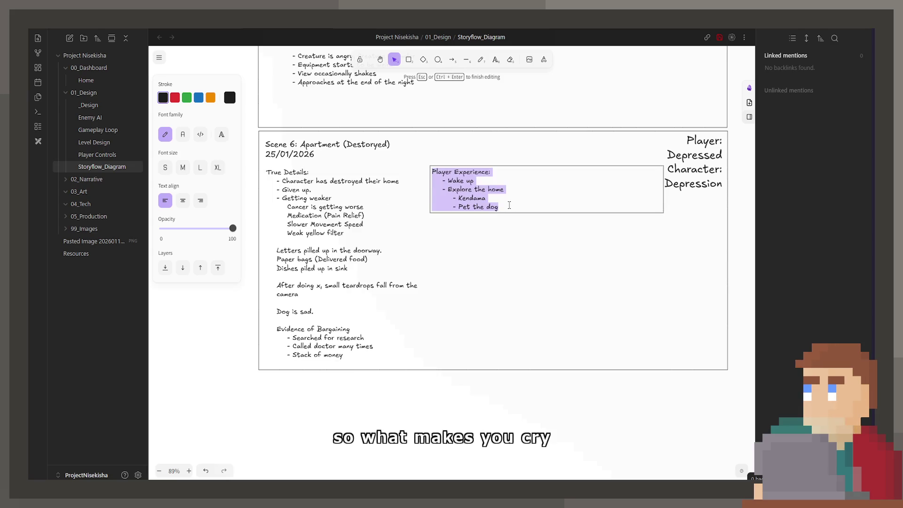
triple_click(509, 206)
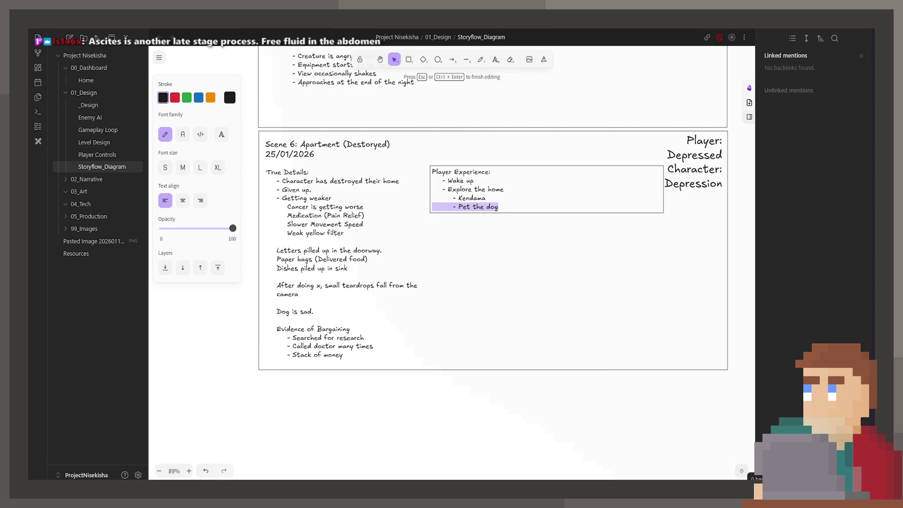
key(Escape)
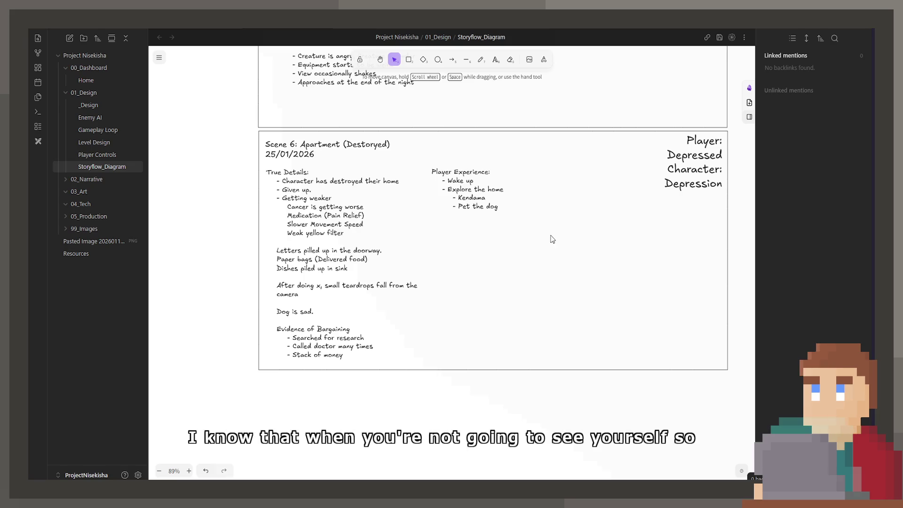
click(510, 207)
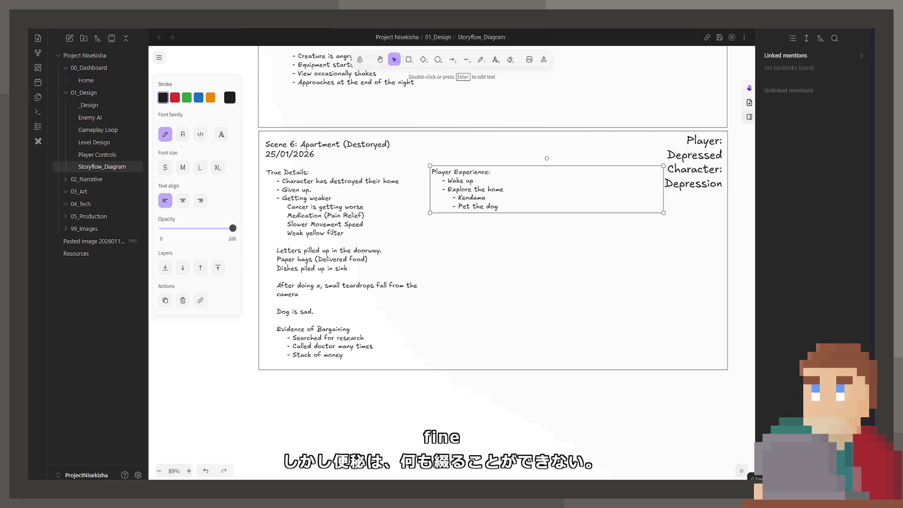
- Append the dashed 'COME UP WITH UNIQUE HOOK FOR THIS NIGHT' line under Player Experience
double_click(535, 208)
key(End)
key(Return)
key(Return)
key(BackSpace)
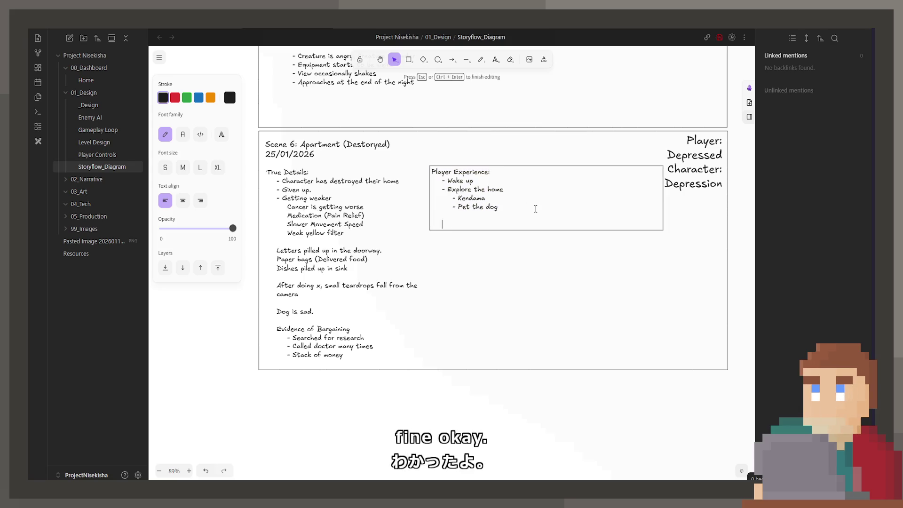
text(------)
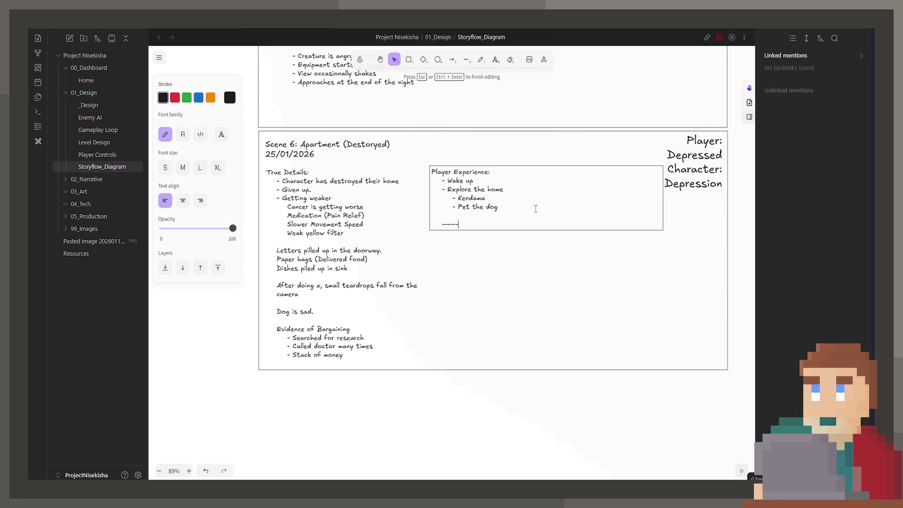
text(-- COME UP WITH U)
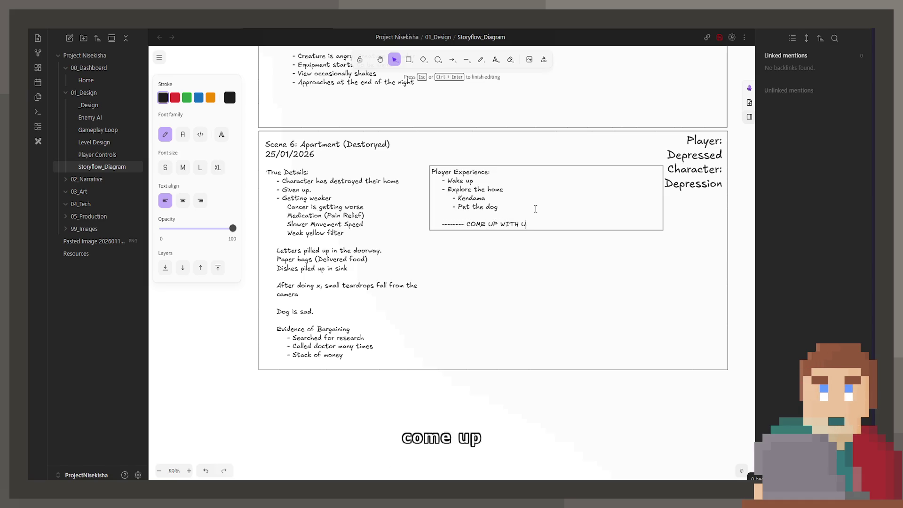
text(NIQUE HOOK FOR THIS)
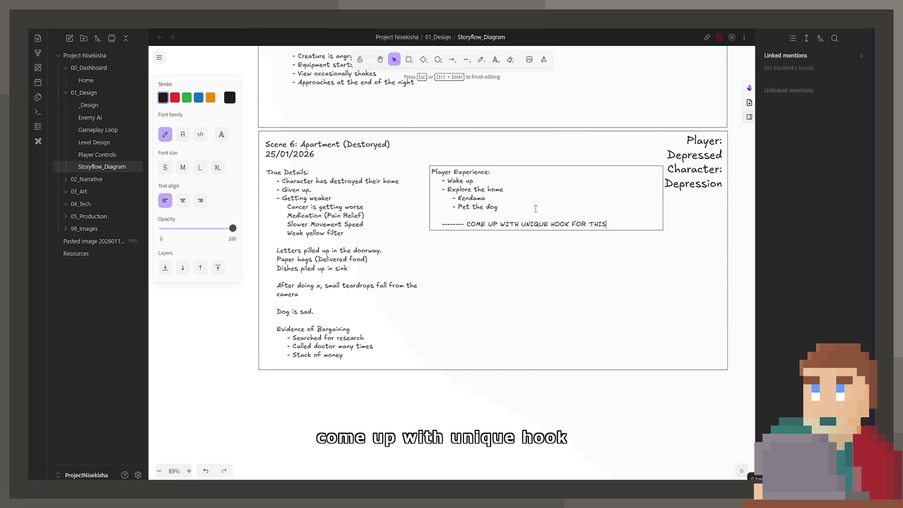
text( NIGHT ------)
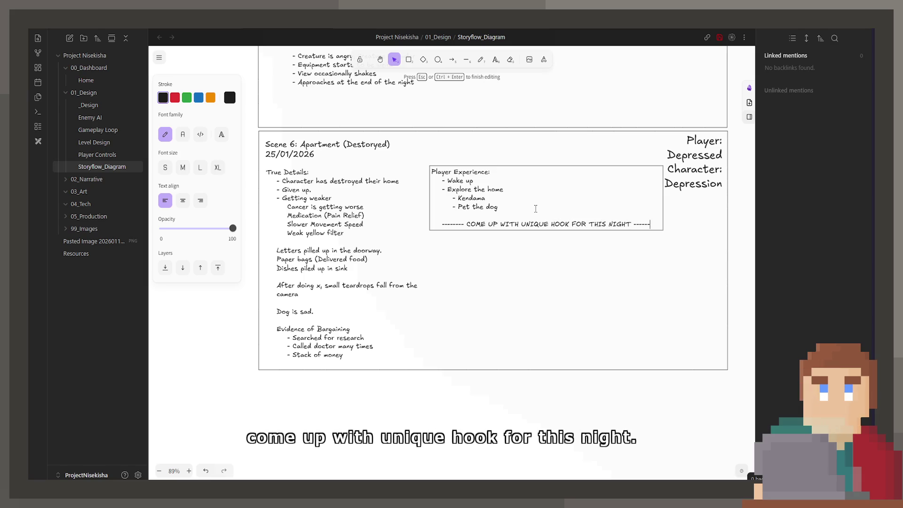
text(--)
key(Escape)
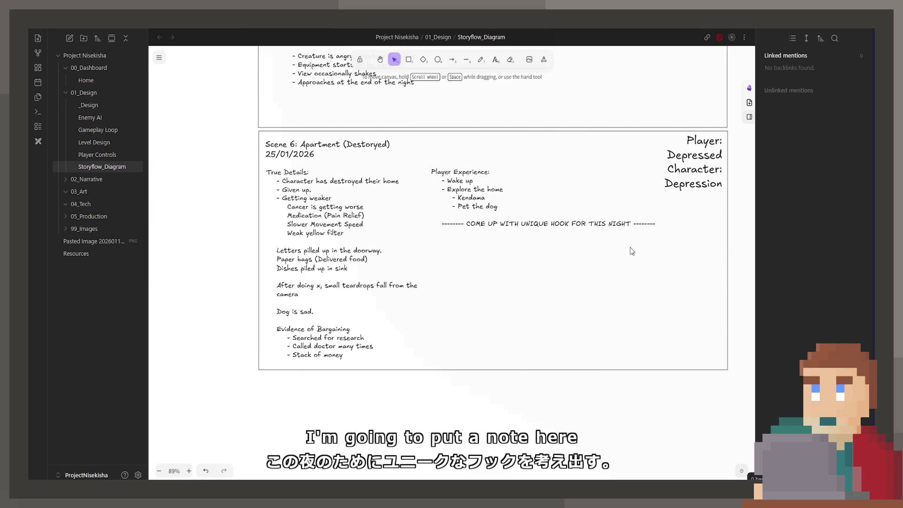